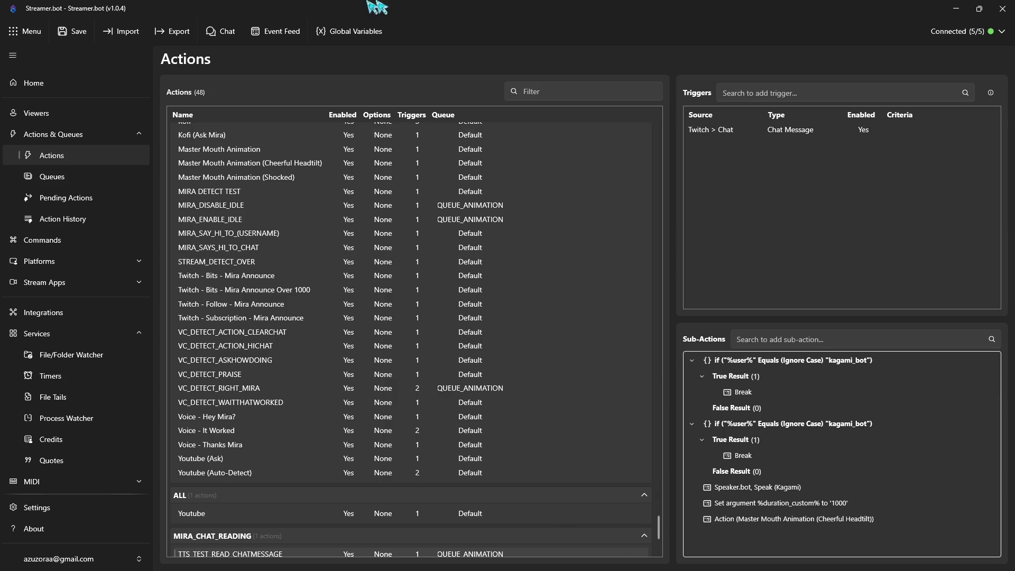
Step: Move the Streamer.bot window up-left and widen it to reveal the Queue and Criteria columns
key("shift+super+s")
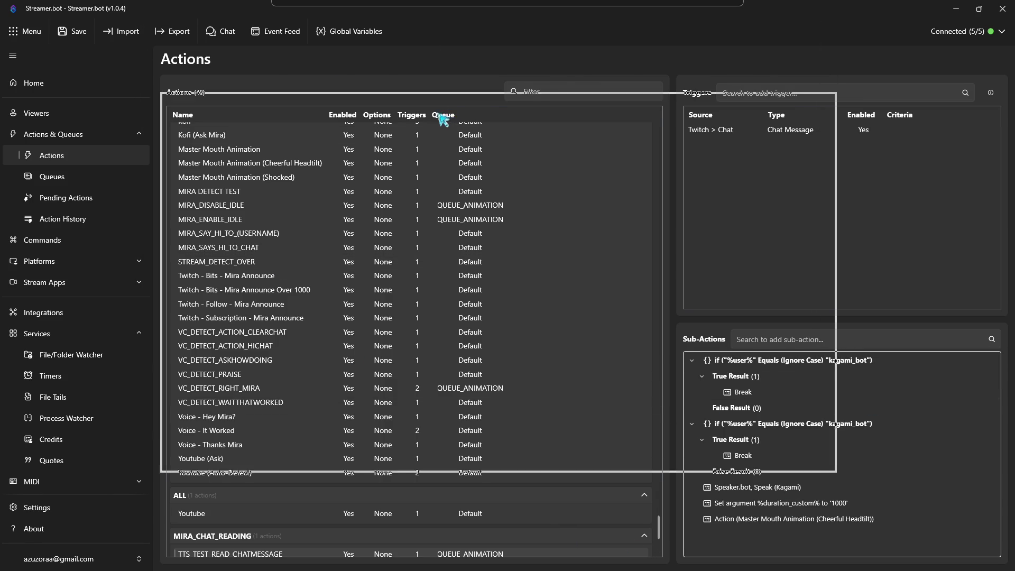
left_click(446, 119)
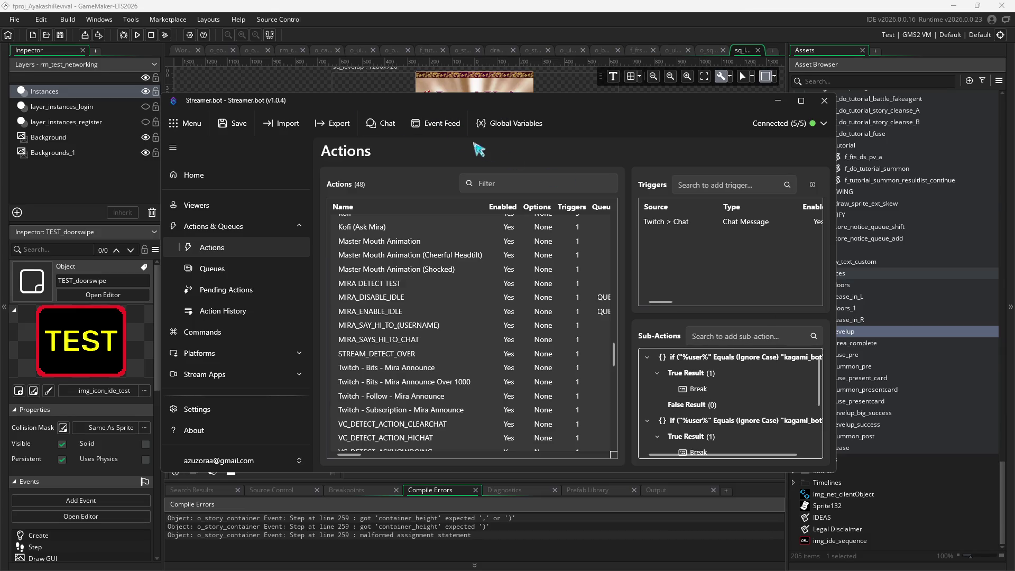
left_click_drag(581, 101, 555, 89)
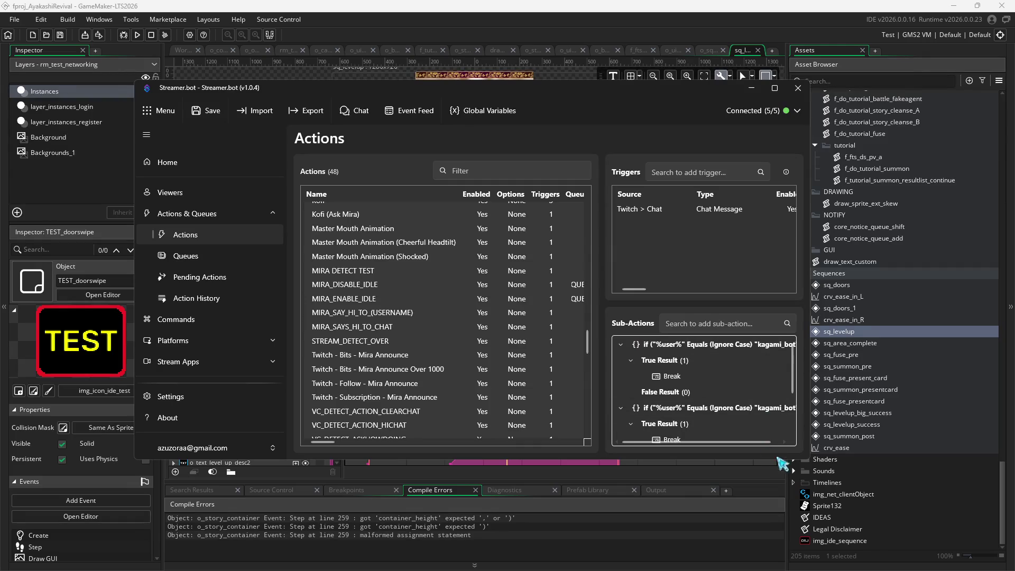
left_click_drag(813, 447, 944, 447)
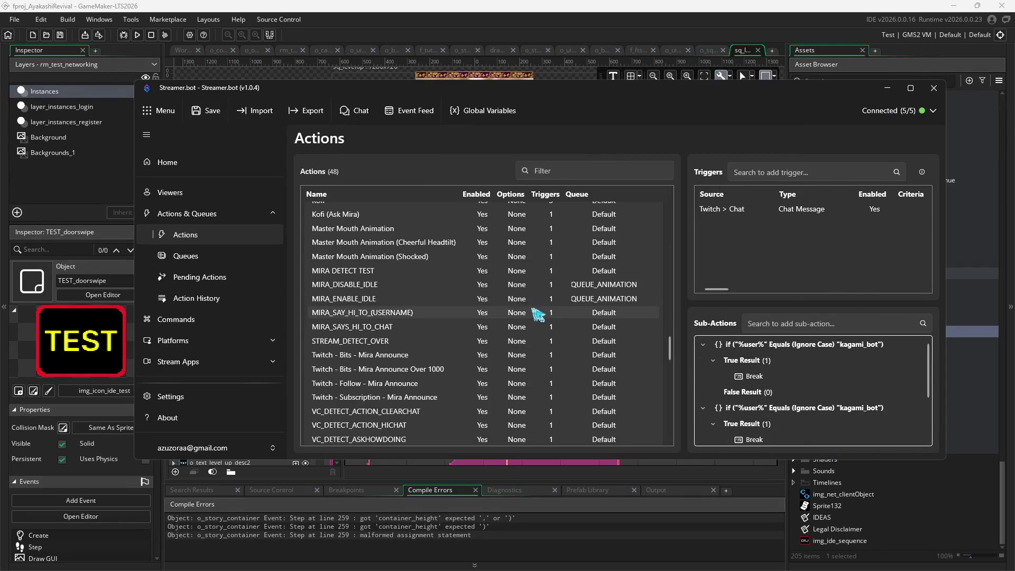
Step: Open the second If condition (%user% Equals kagami_bot) for editing
scroll(809, 388, "down", 3)
scroll(790, 370, "up", 3)
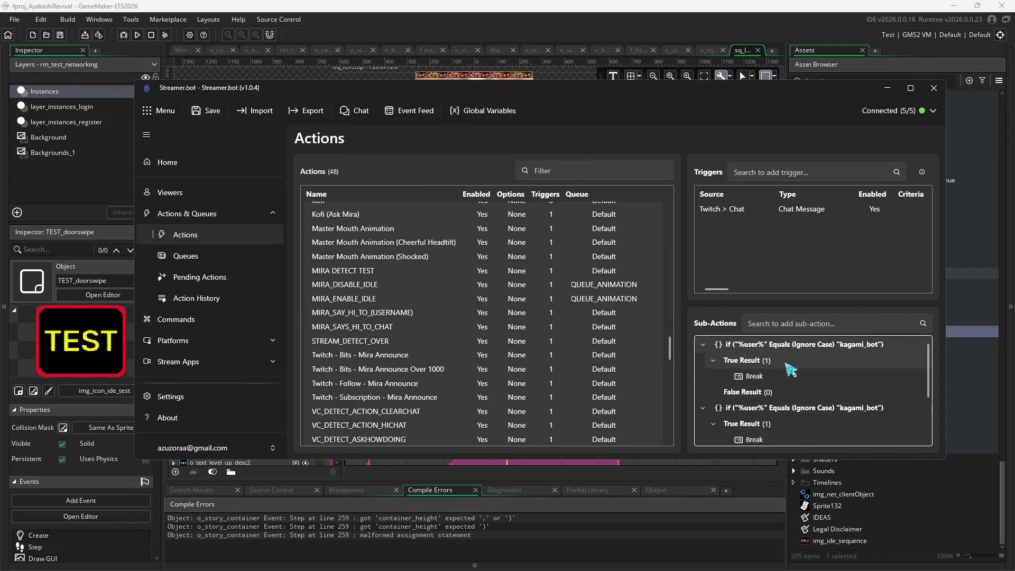
scroll(812, 378, "down", 1)
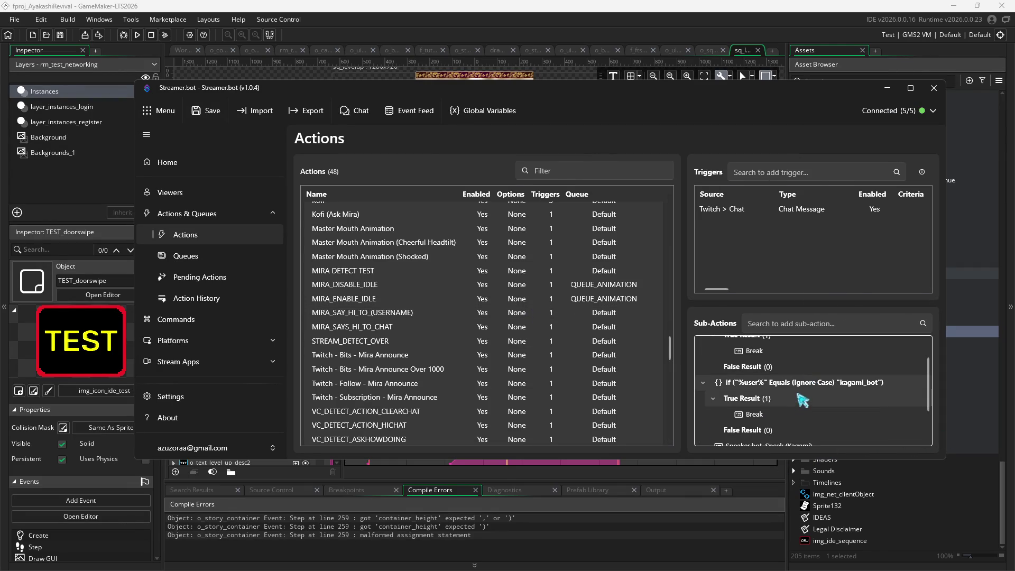
double_click(807, 385)
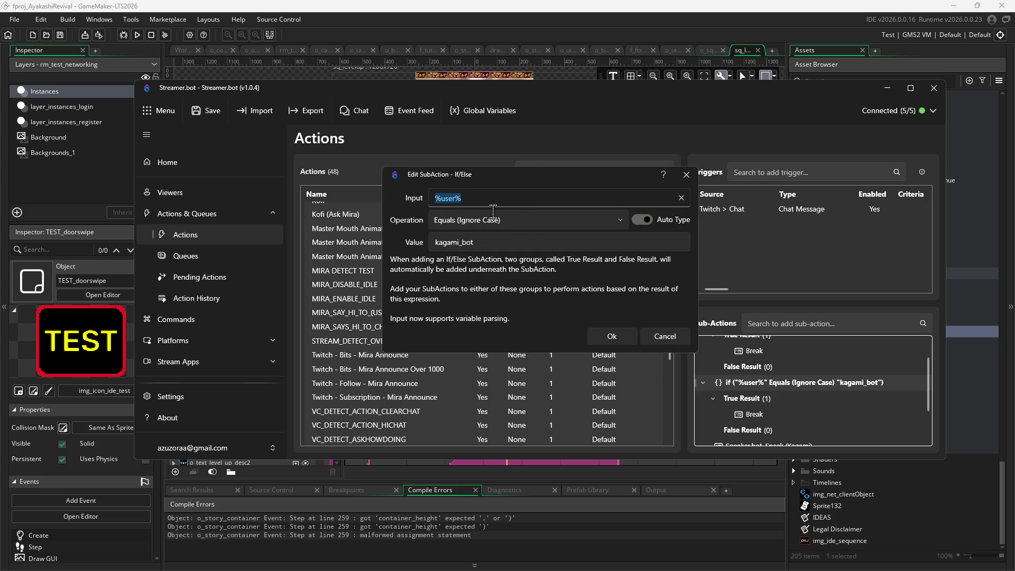
Step: Change the second If condition's operation to Contains
key("BackSpace")
type("!")
left_click(540, 218)
scroll(455, 304, "up", 1)
left_click(455, 269)
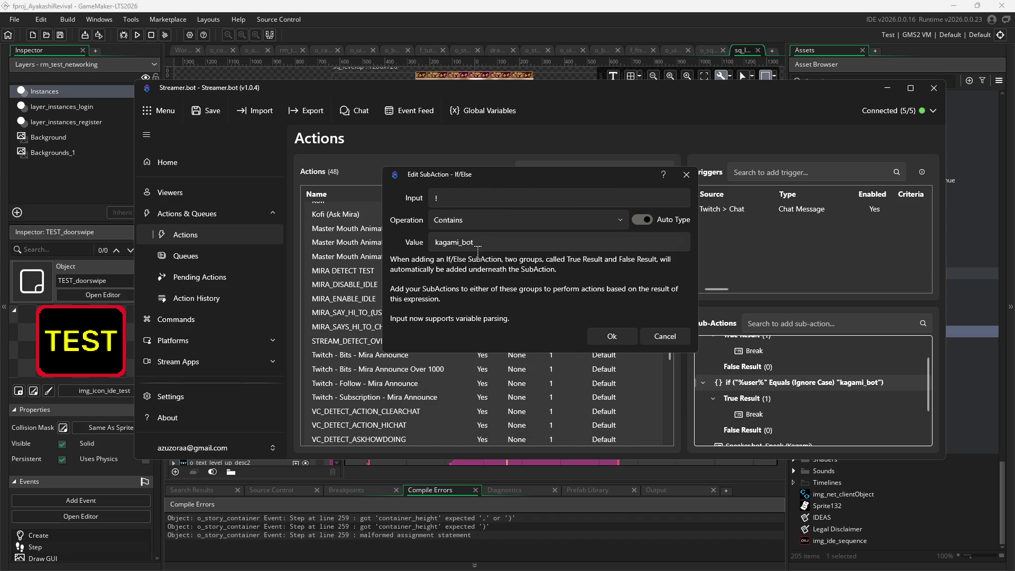
left_click_drag(482, 244, 405, 244)
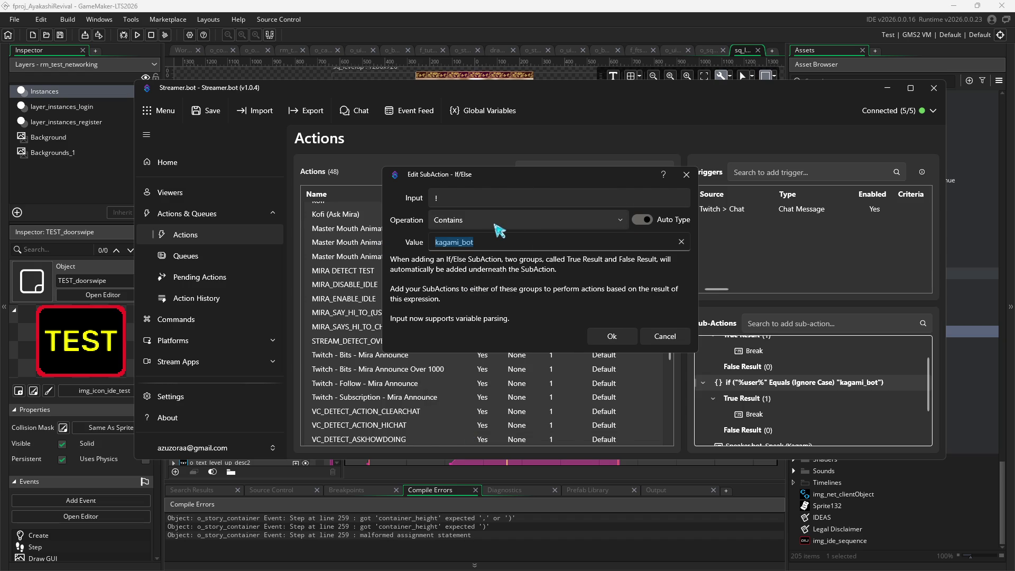
Step: Set the condition's Input to %message% and Value to !, then confirm it
left_click(468, 204)
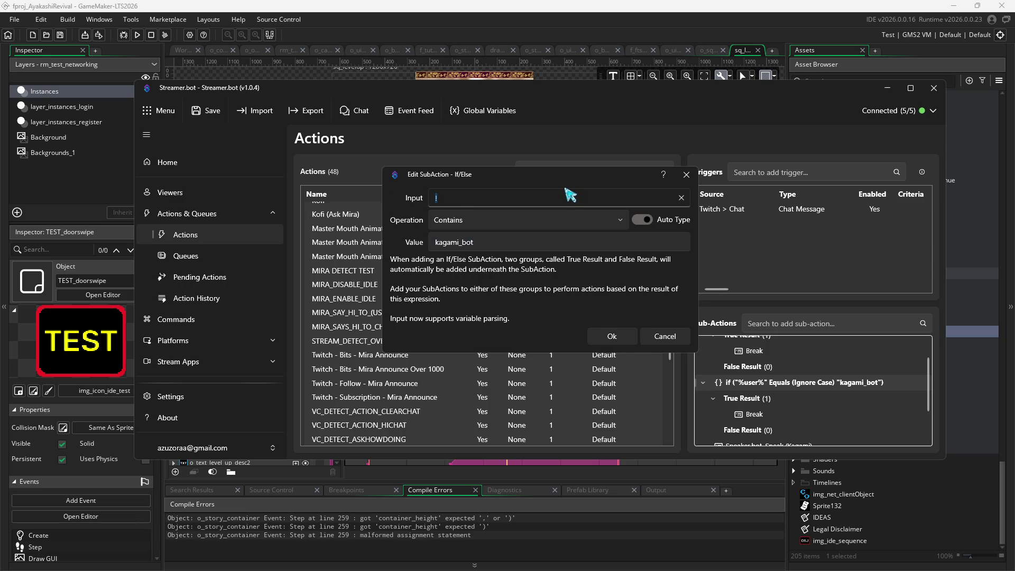
type("%message%")
left_click(509, 240)
key("ctrl+a")
key("BackSpace")
type("\"!\"")
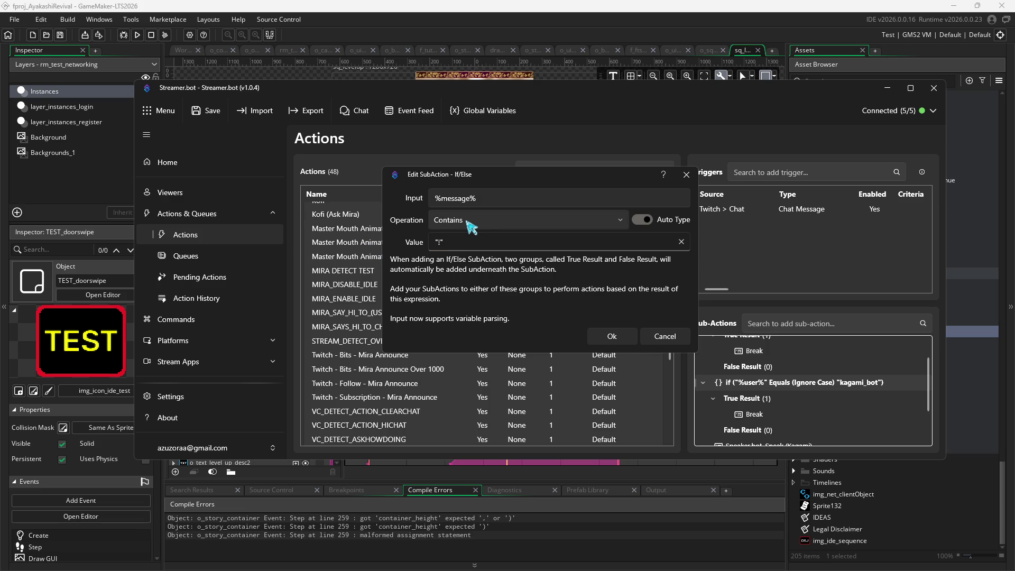
key("ctrl+z")
left_click(613, 340)
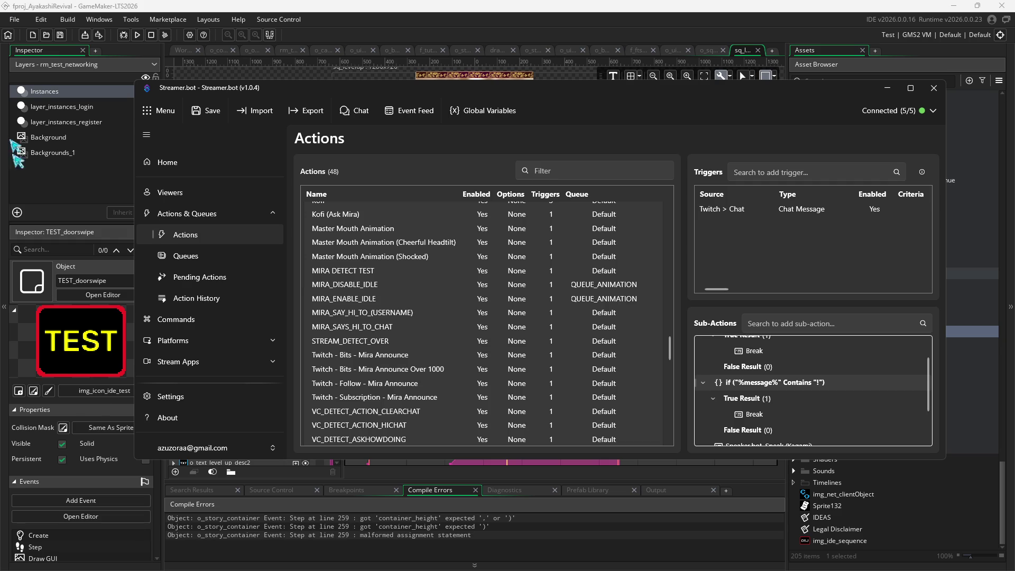
Step: Switch from Streamer.bot over to GitHub Desktop
mouse_move(545, 566)
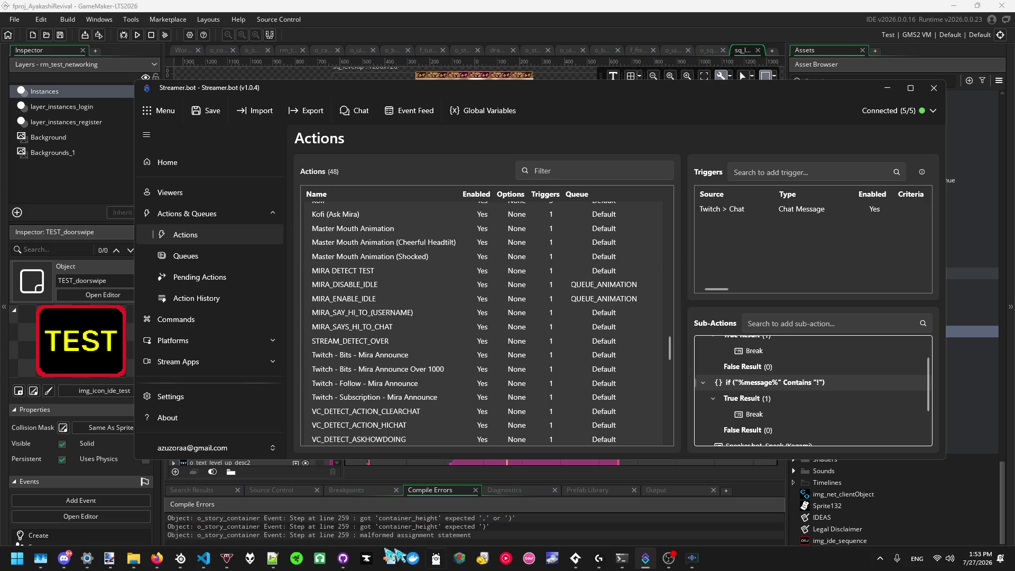
left_click(343, 558)
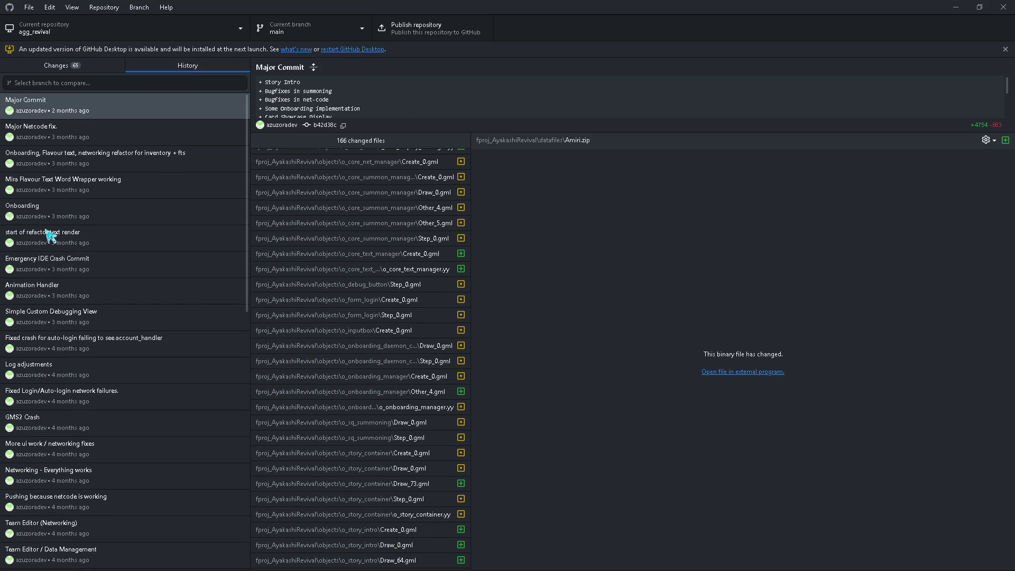
Step: View the Initial commit, then the Major Commit with its 166 changed files
scroll(48, 230, "down", 20)
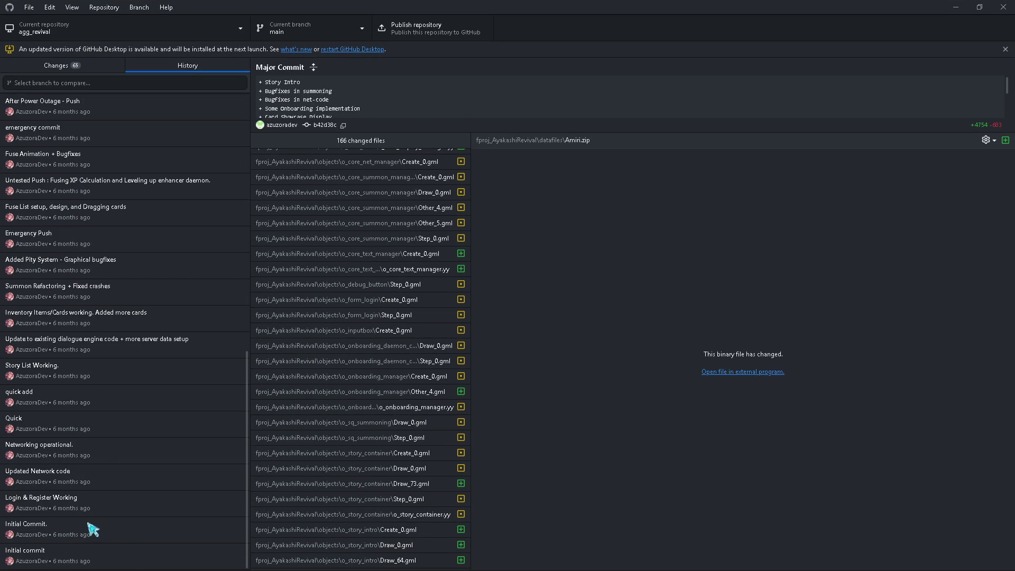
left_click(132, 560)
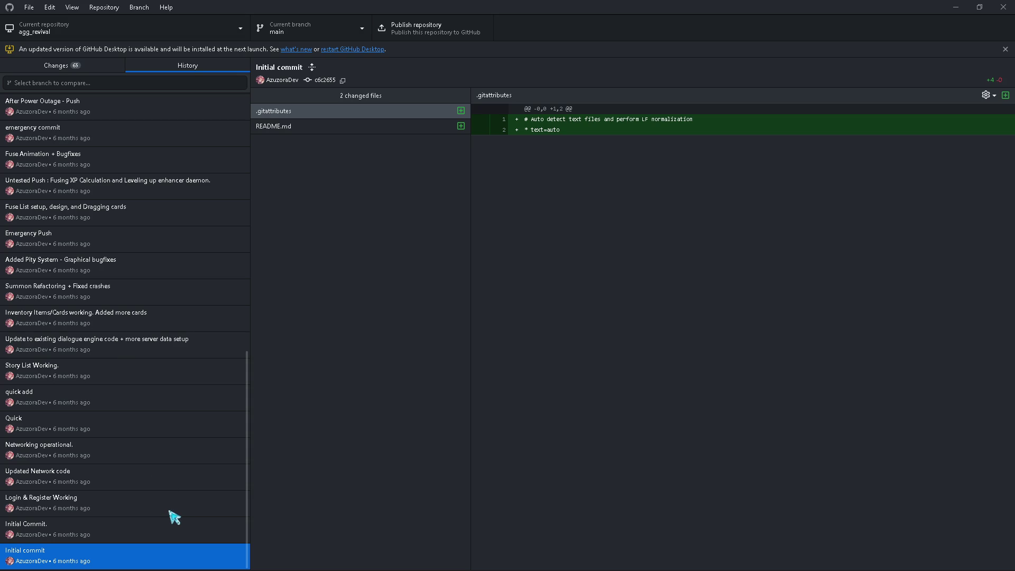
scroll(116, 535, "up", 15)
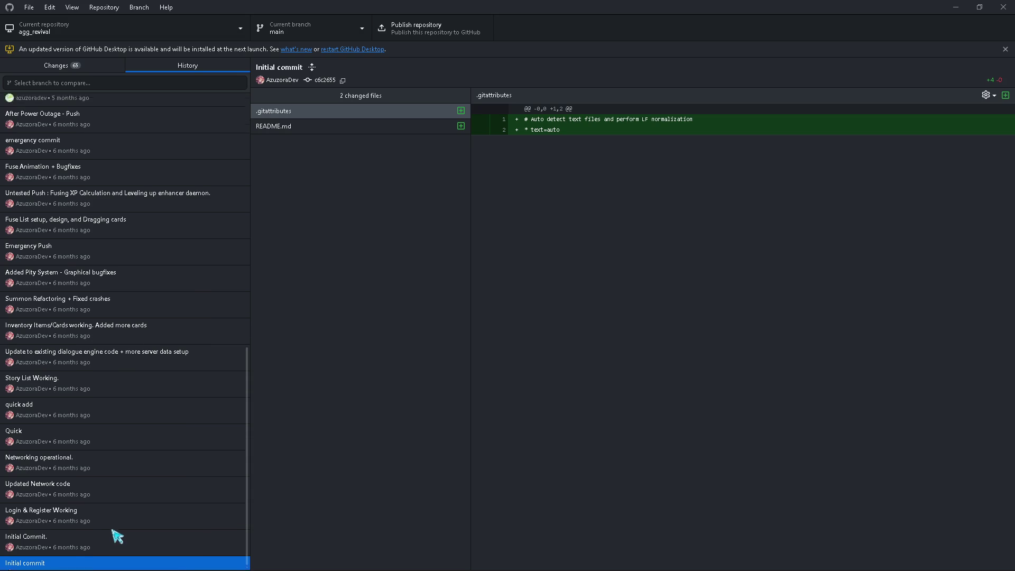
scroll(117, 536, "up", 1)
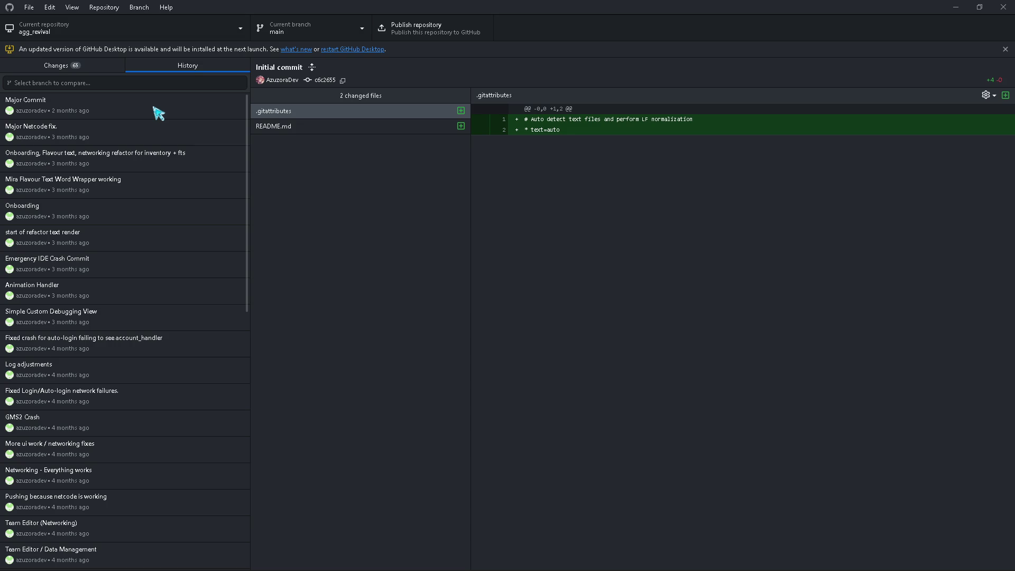
left_click(116, 110)
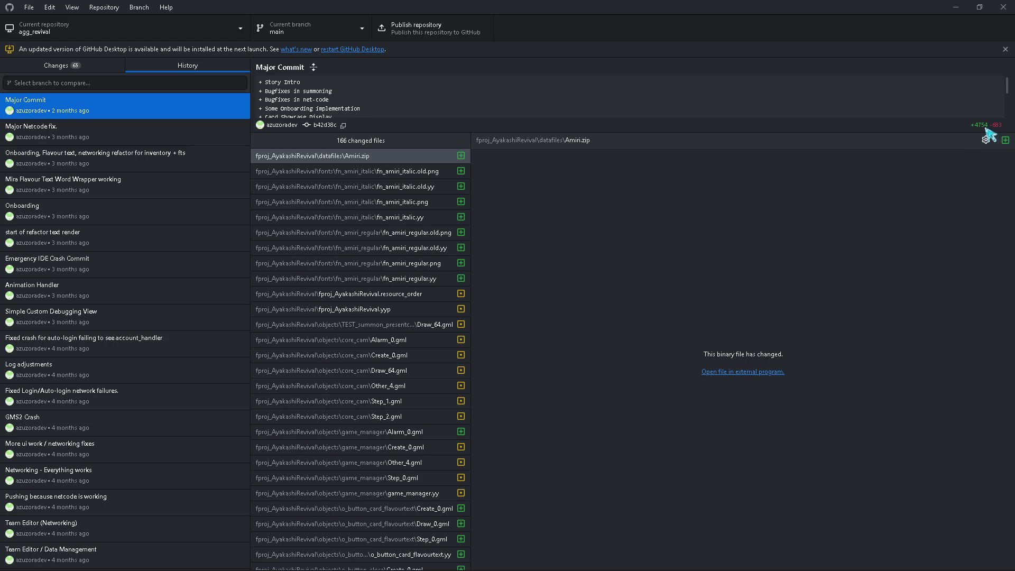
Step: Browse the Major Netcode fix., Onboarding and Mira Flavour Text Word Wrapper commits
left_click(126, 138)
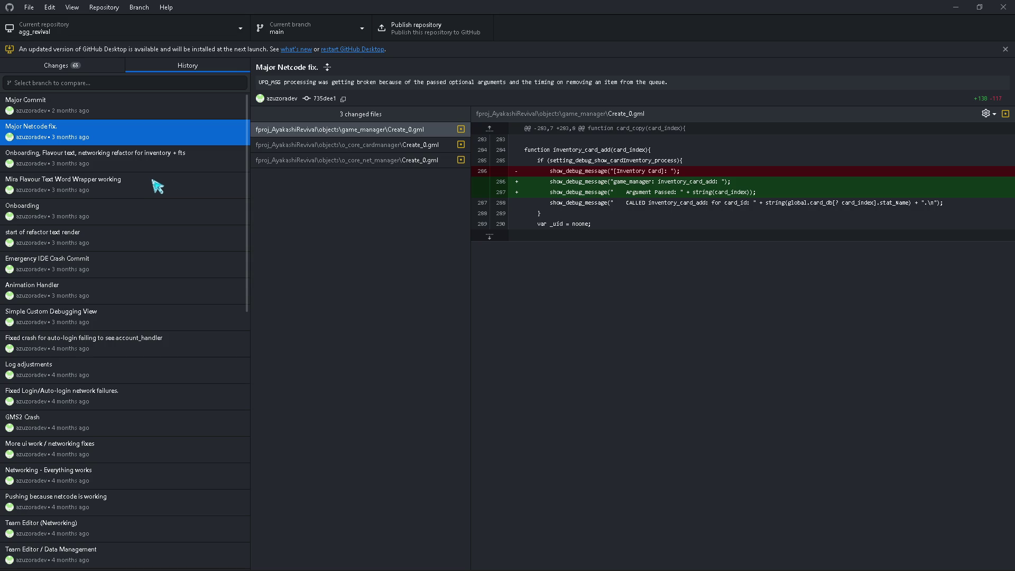
scroll(158, 186, "down", 2)
left_click(130, 163)
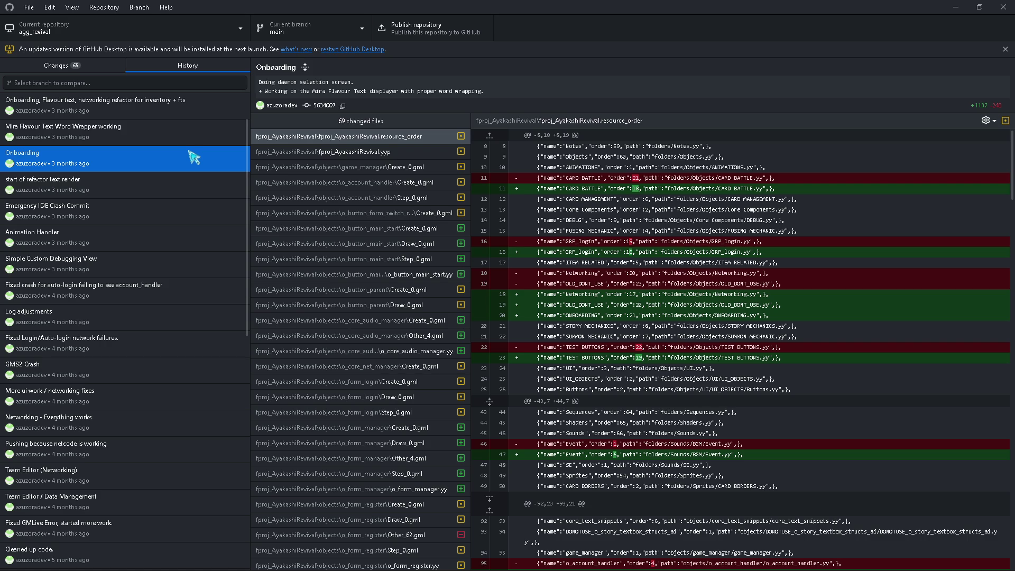
left_click(171, 139)
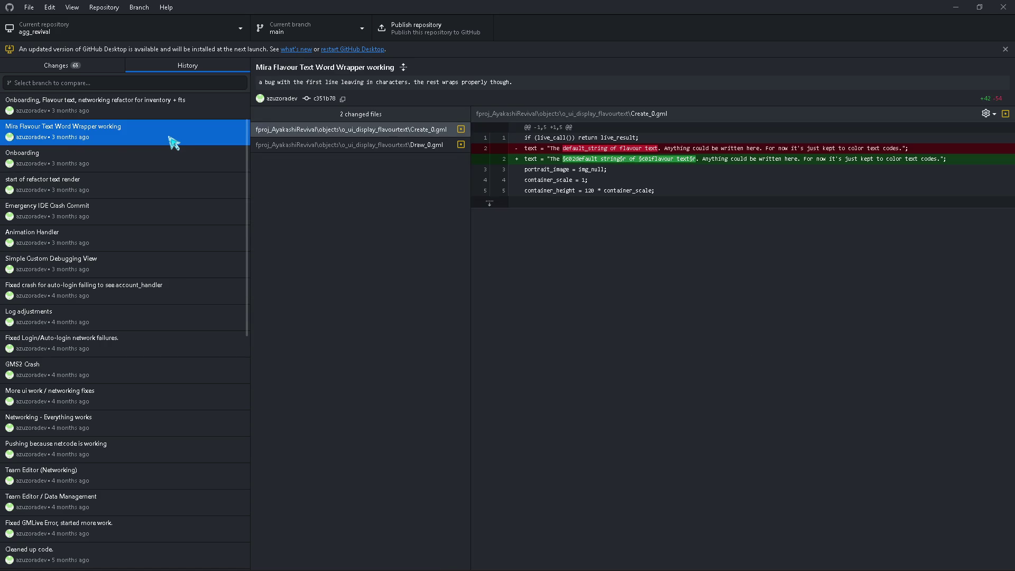
left_click(164, 170)
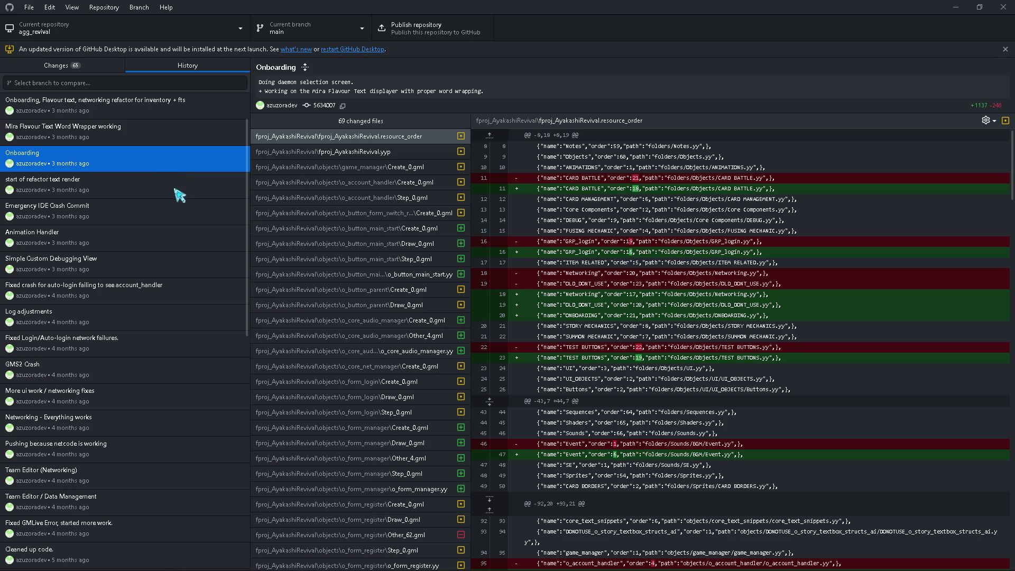
Step: View the refactor text render and Animation Handler commits, ending on Simple Custom Debugging View
left_click(108, 183)
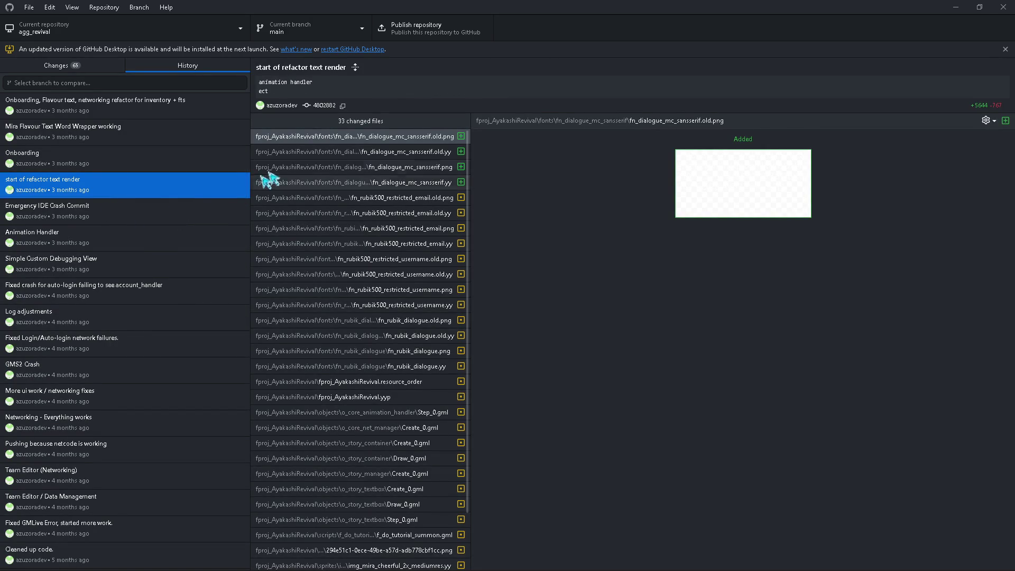
scroll(360, 317, "down", 3)
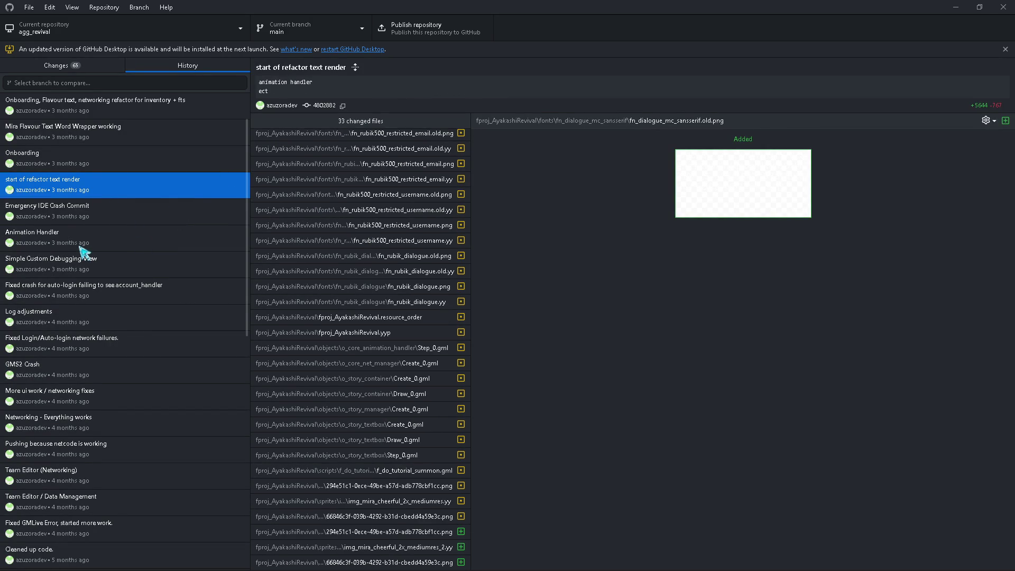
left_click(81, 246)
scroll(370, 238, "down", 3)
left_click(147, 244)
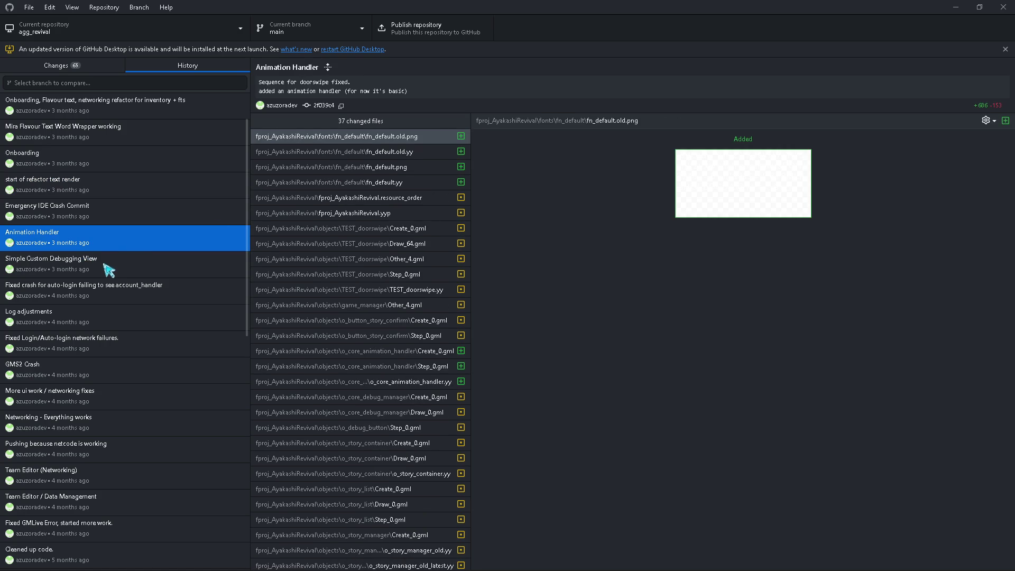
left_click(104, 265)
scroll(113, 199, "down", 3)
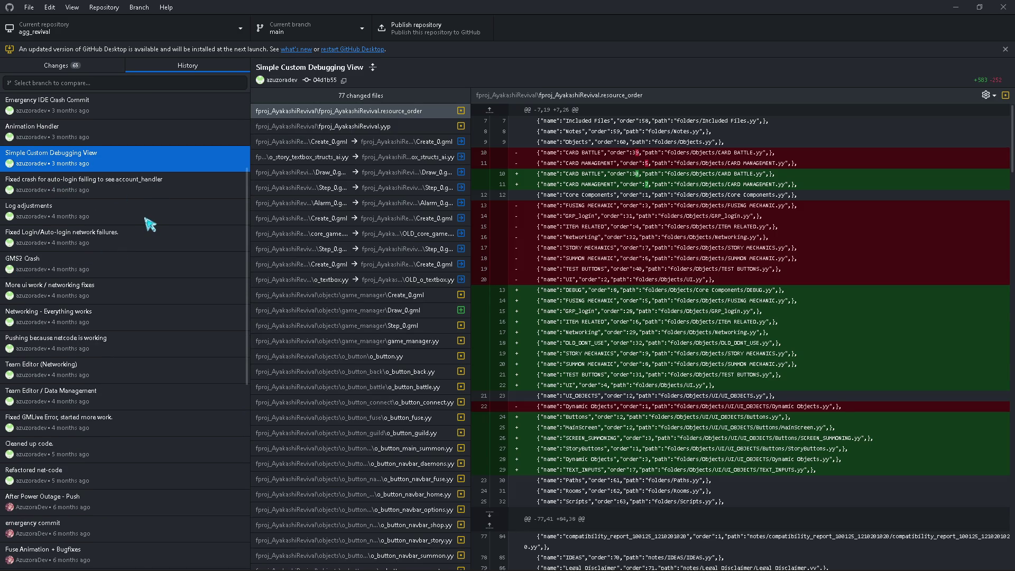
Step: Browse older commits from GMS2 Crash through Team Editor to Fixed GMLive Error
scroll(143, 220, "down", 2)
left_click(127, 218)
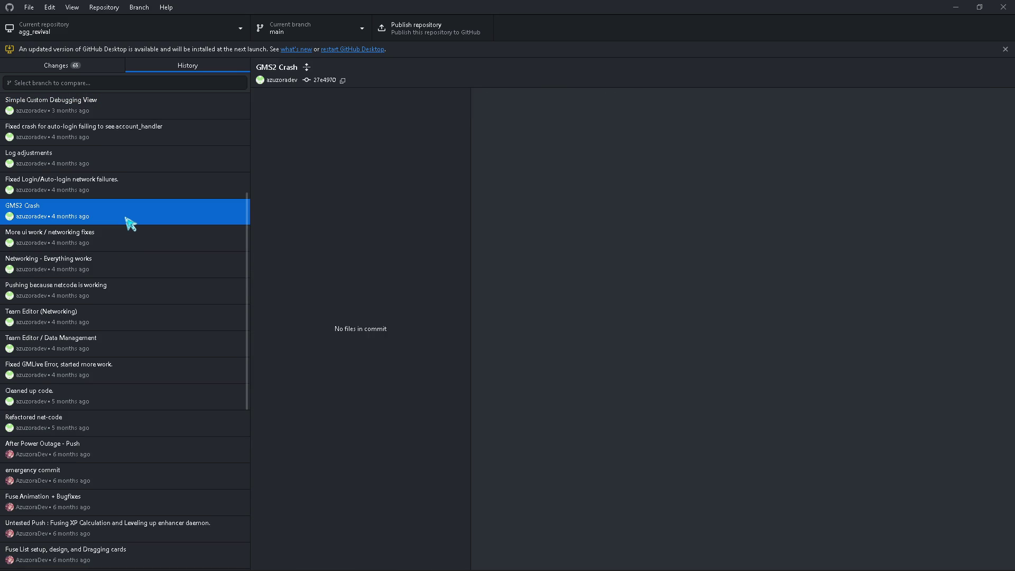
left_click(127, 246)
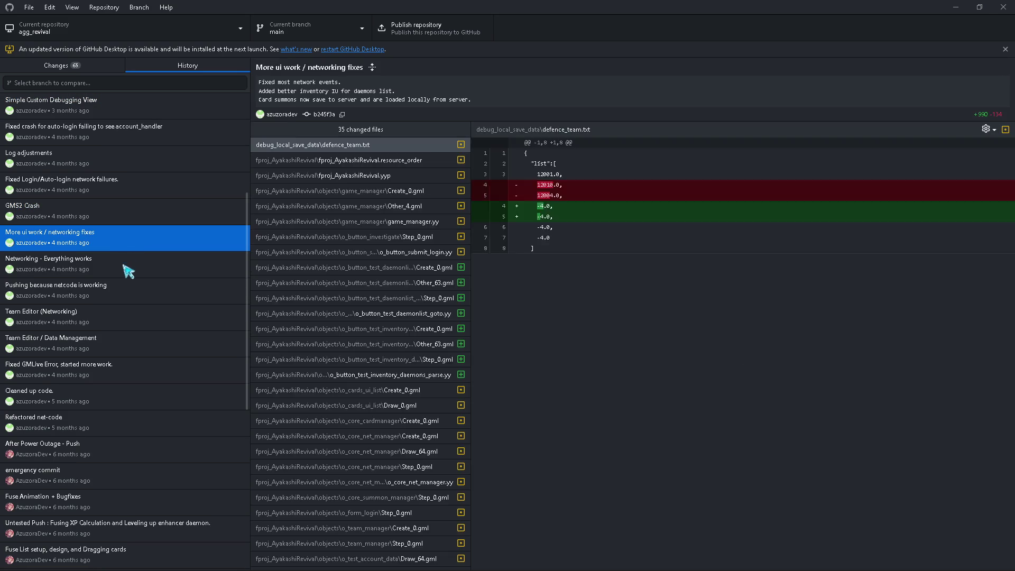
left_click(129, 266)
left_click(130, 297)
left_click(129, 317)
scroll(121, 297, "down", 3)
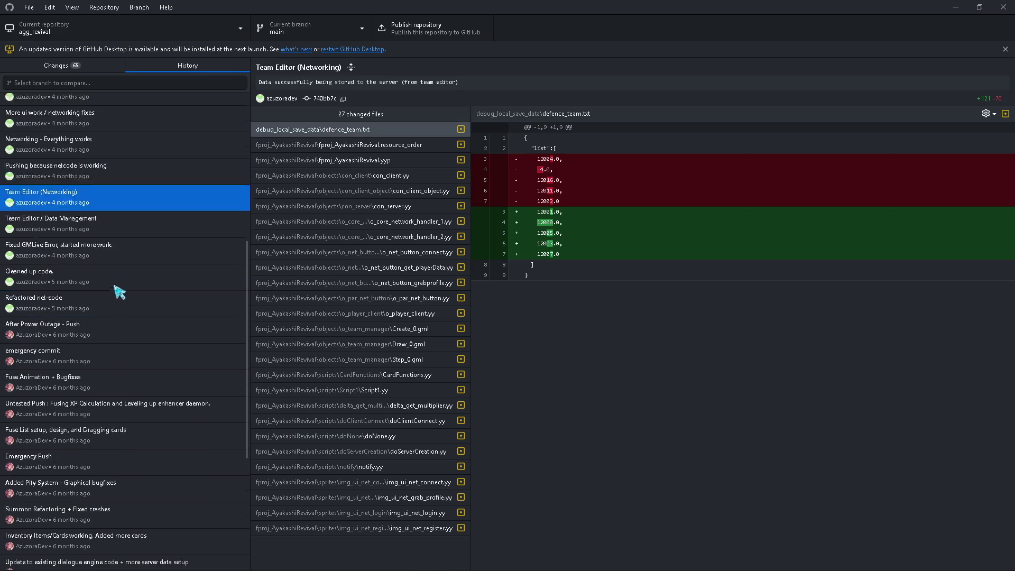
left_click(124, 192)
left_click(133, 214)
left_click(138, 238)
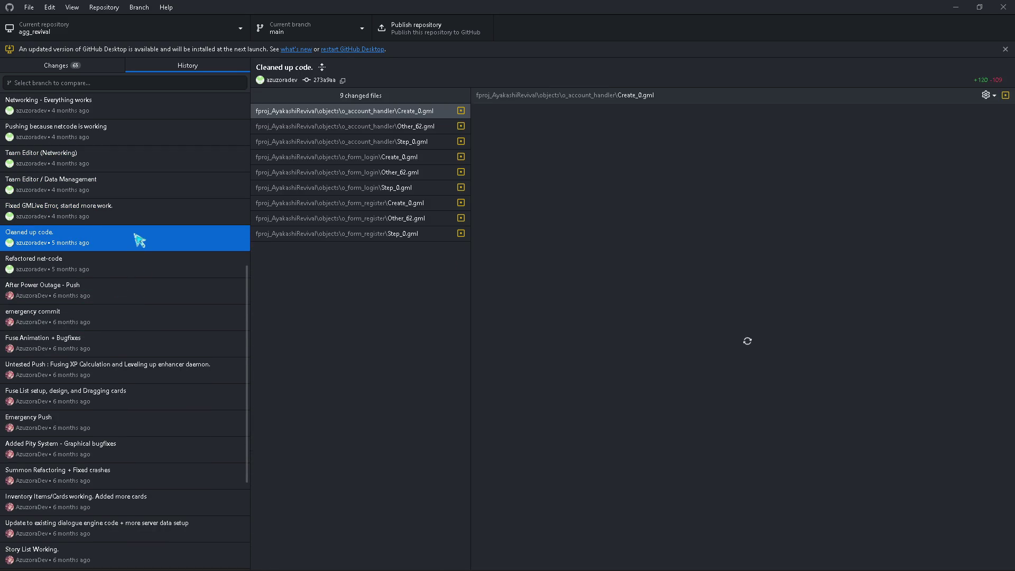
left_click(143, 211)
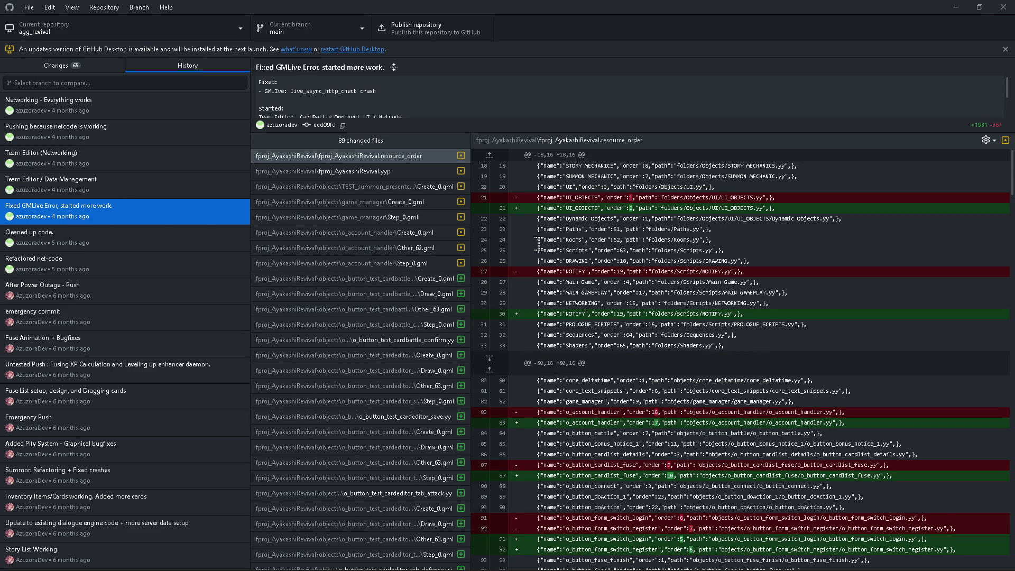
Step: Compare Cleaned up code. and Refactored net-code, settling on the After Power Outage - Push commit
scroll(364, 227, "down", 10)
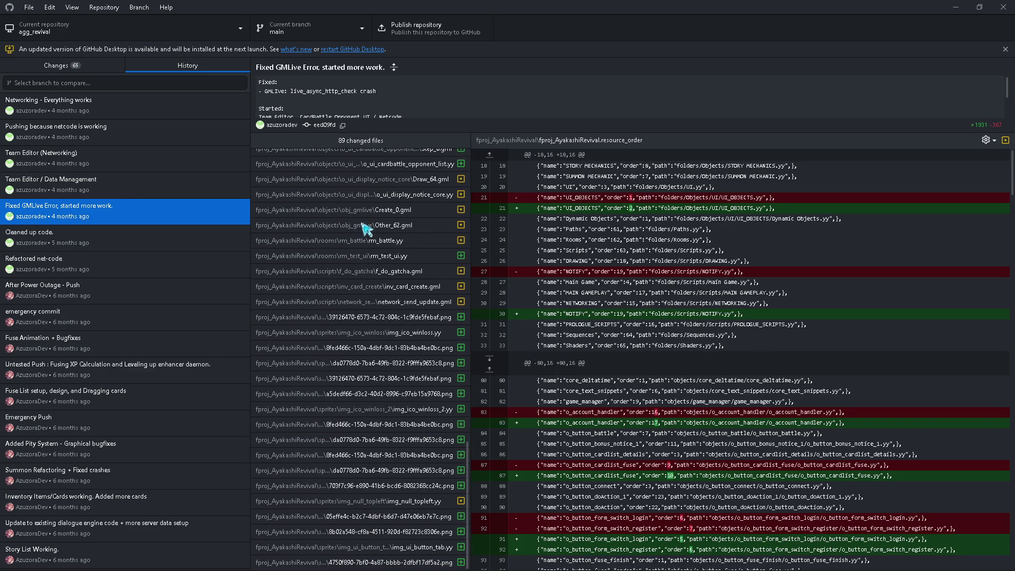
scroll(165, 259, "down", 1)
left_click(95, 190)
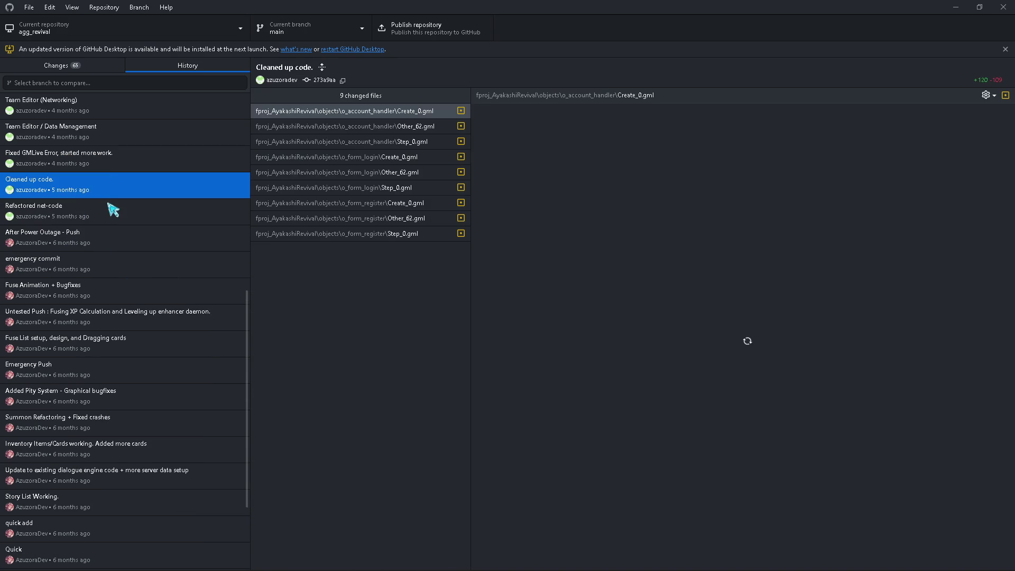
left_click(111, 221)
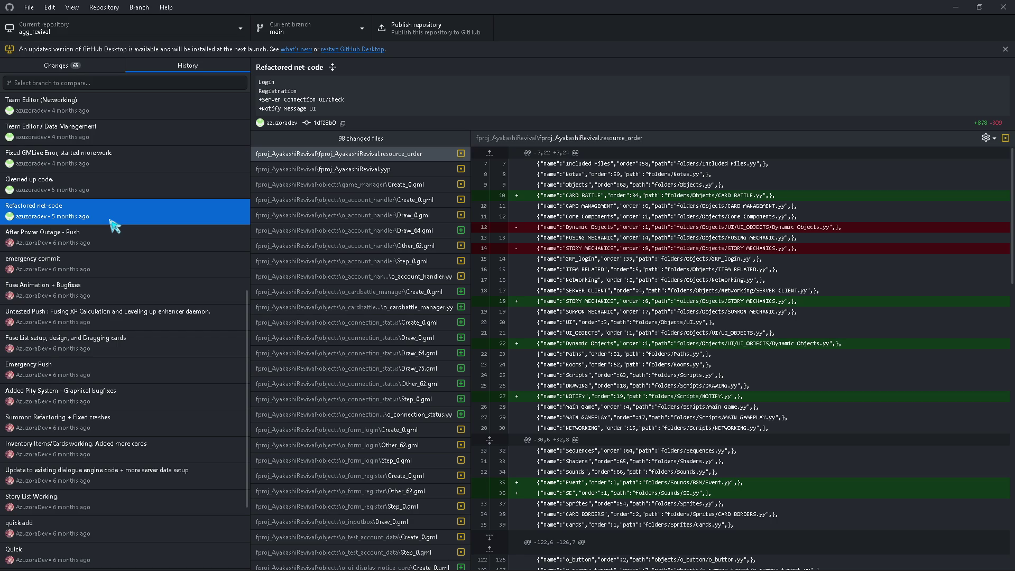
left_click(159, 244)
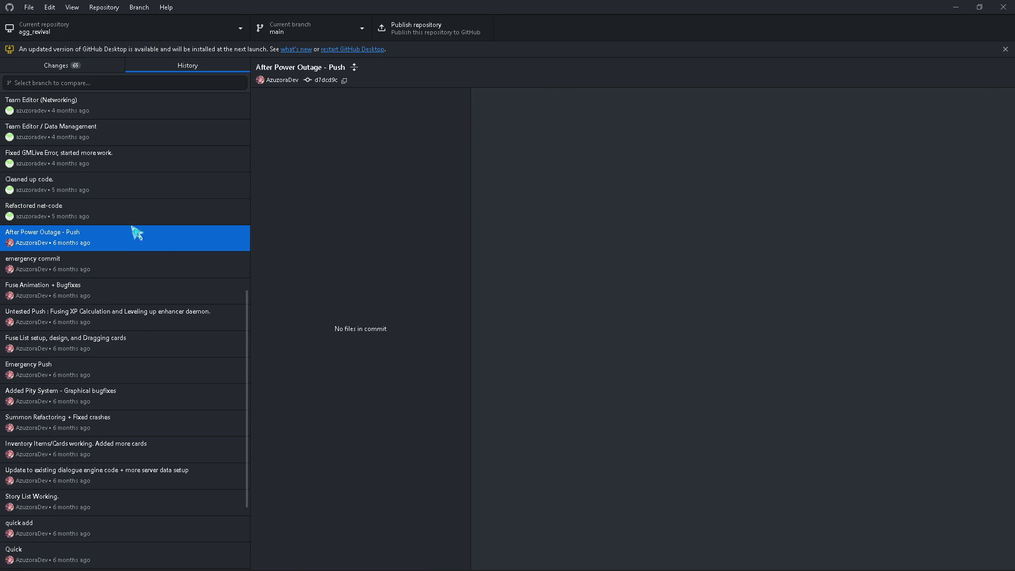
left_click(135, 191)
left_click(136, 239)
left_click(141, 194)
left_click(136, 235)
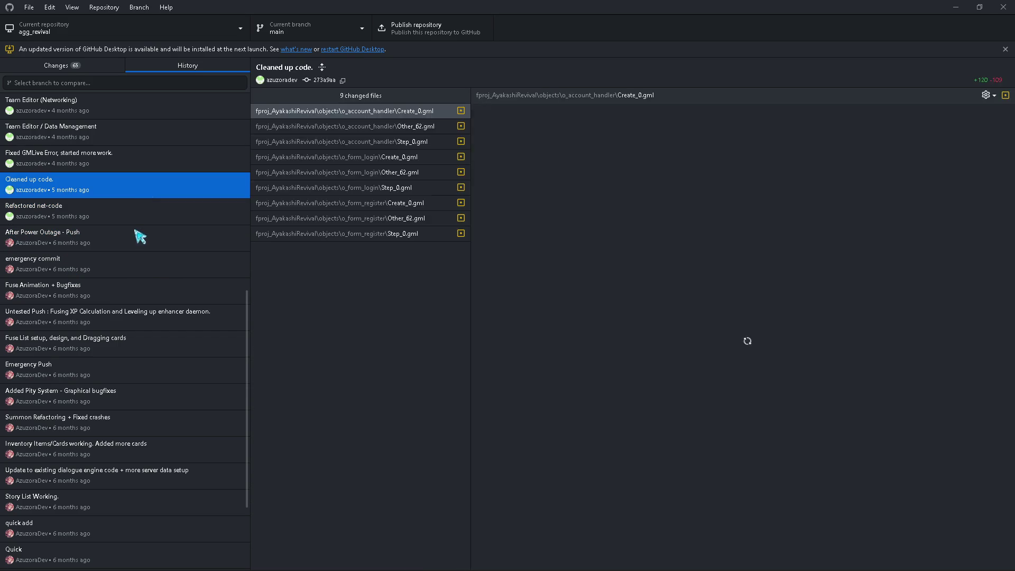
left_click(154, 195)
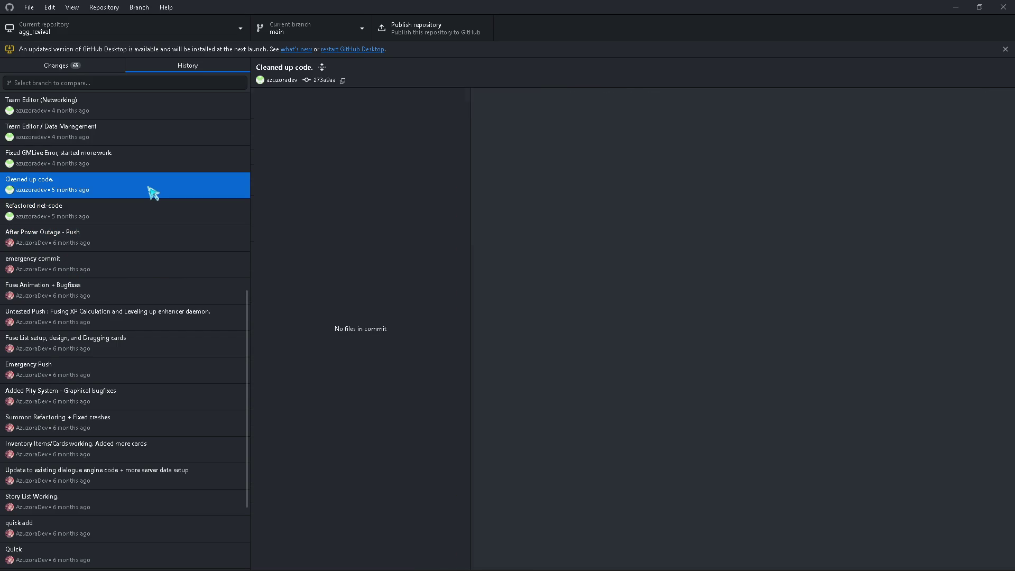
left_click(137, 243)
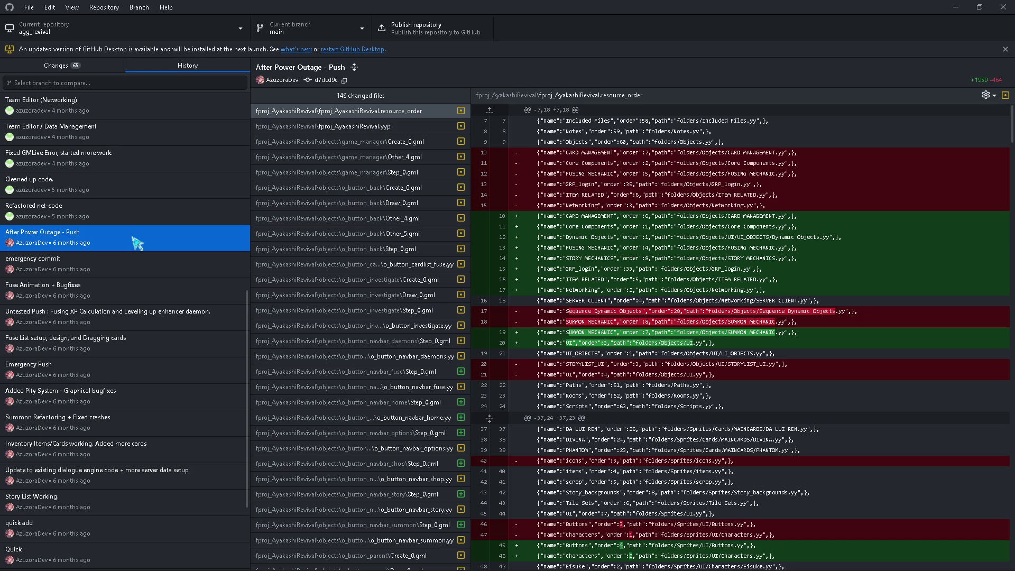
scroll(138, 243, "down", 3)
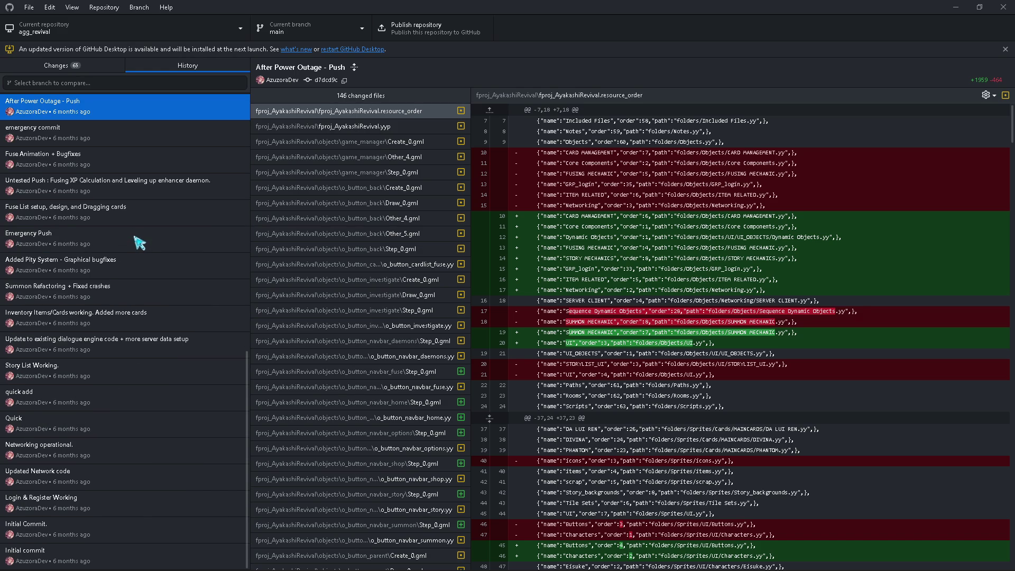
scroll(136, 238, "up", 15)
Step: Scroll through the Major Commit's changed files
left_click(74, 108)
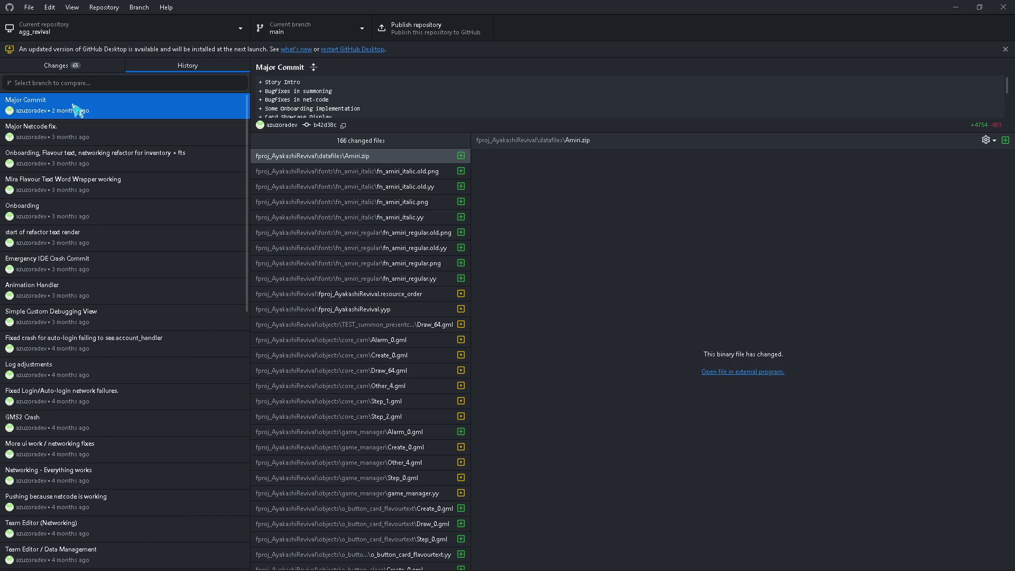
scroll(294, 270, "down", 20)
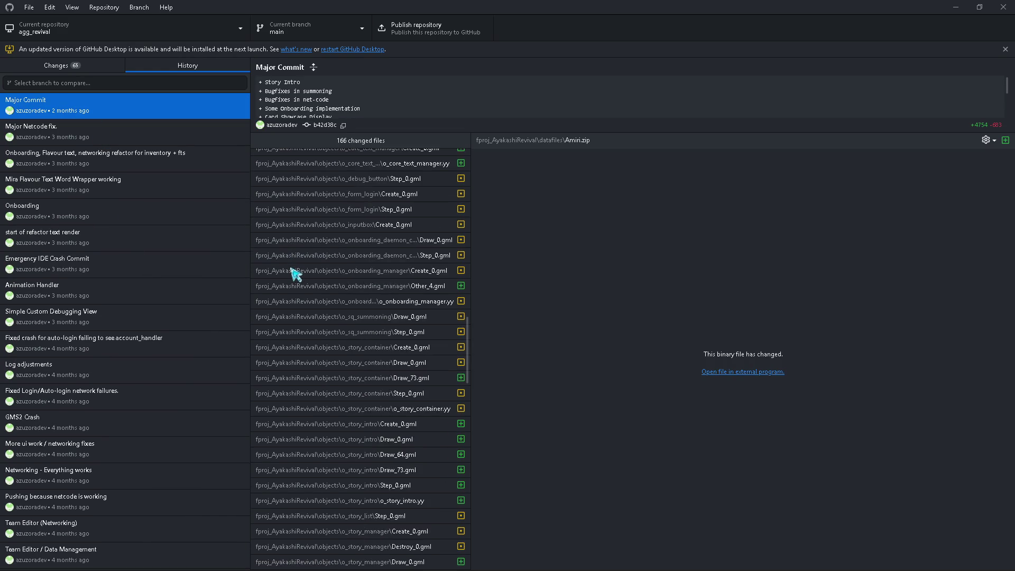
scroll(307, 294, "down", 7)
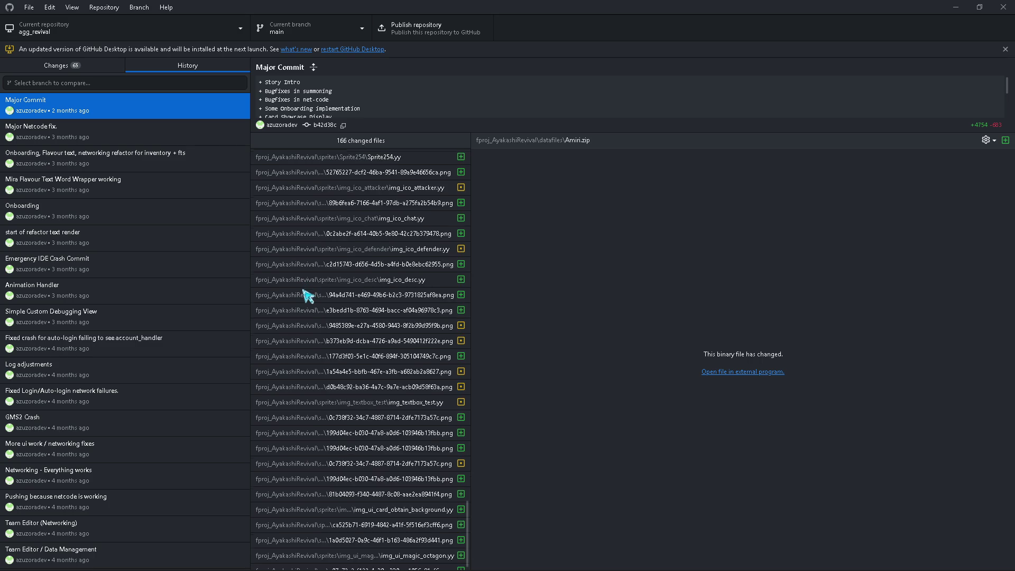
scroll(306, 295, "up", 2)
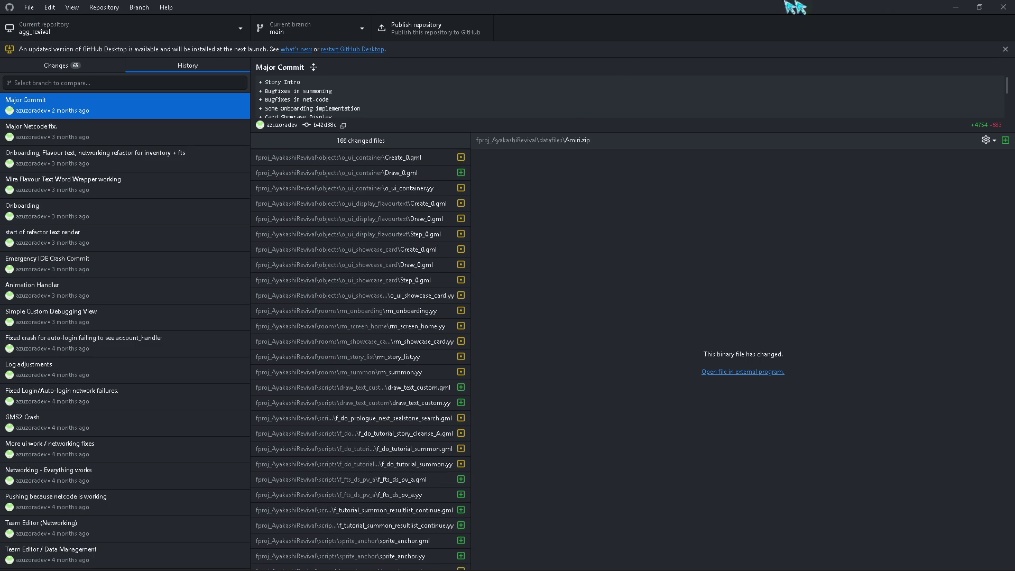
left_click(219, 69)
Step: Review the 65 uncommitted changes and resource_order diff, then minimize GitHub Desktop
left_click(38, 69)
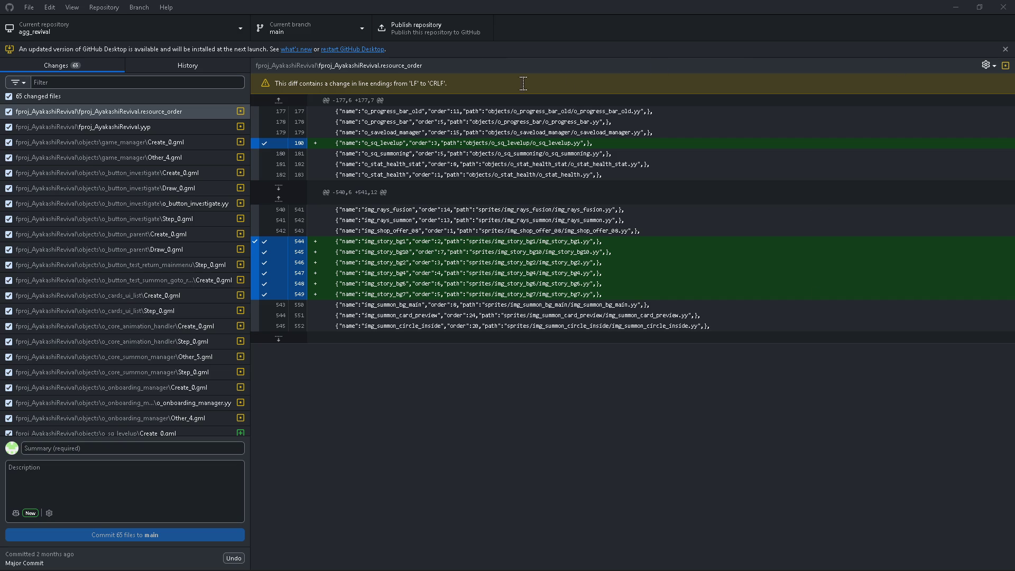
scroll(132, 278, "down", 12)
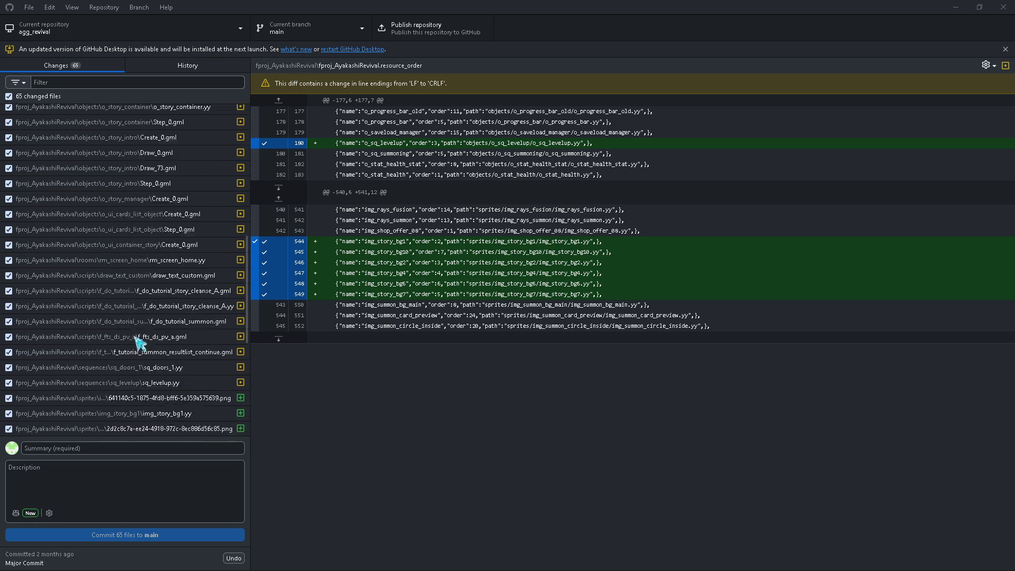
scroll(121, 410, "up", 12)
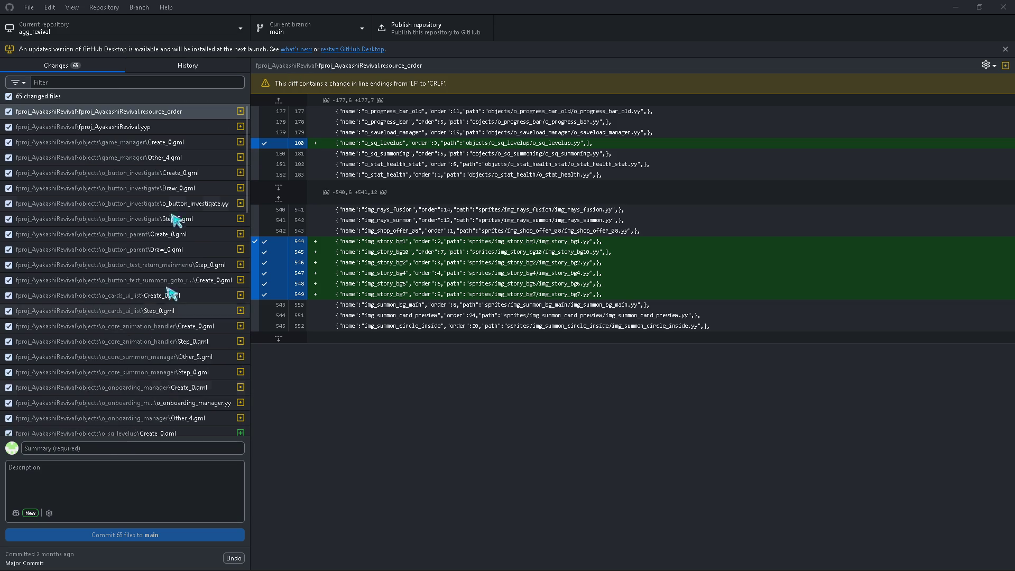
scroll(103, 363, "down", 5)
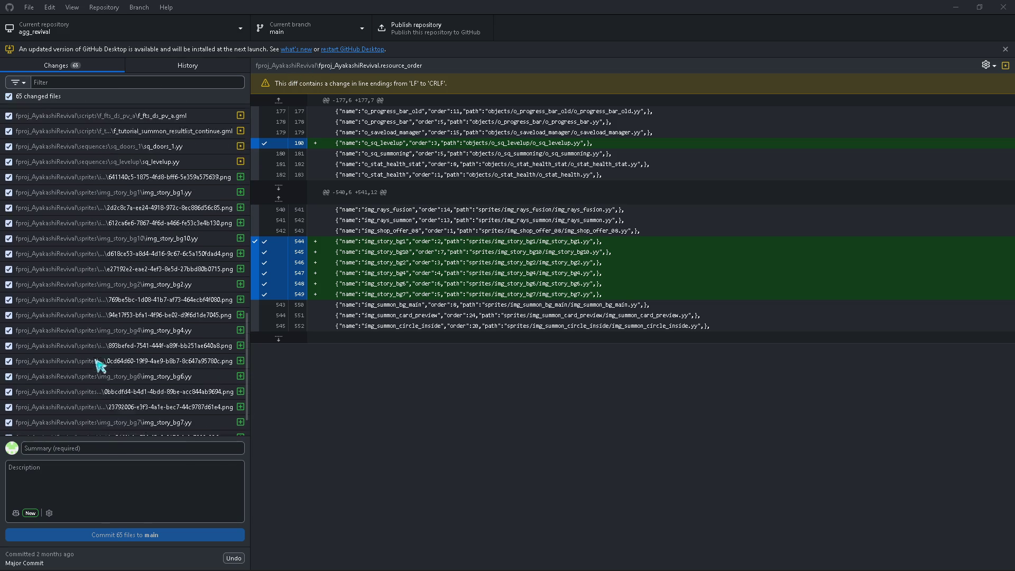
scroll(85, 323, "up", 5)
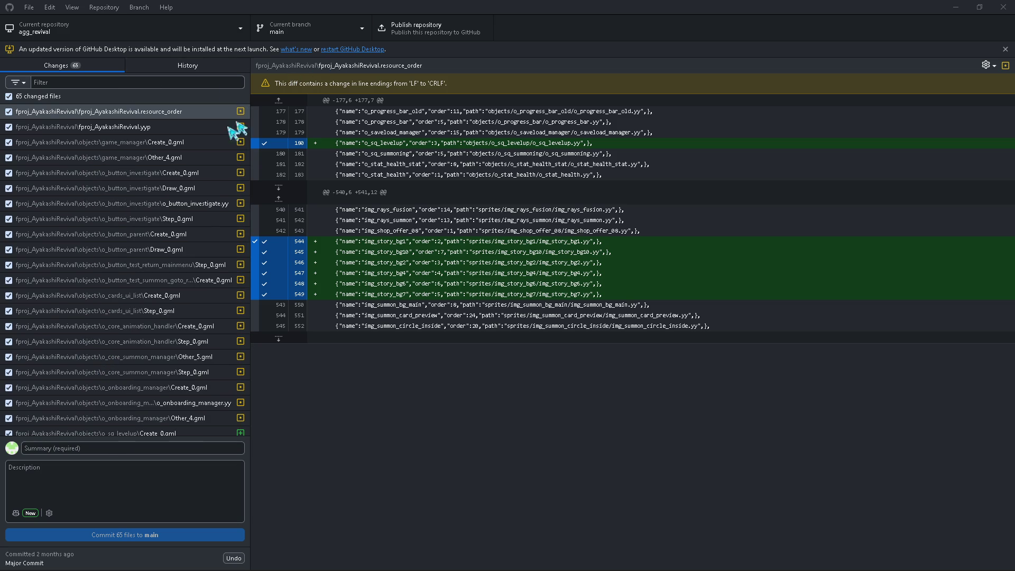
left_click(955, 7)
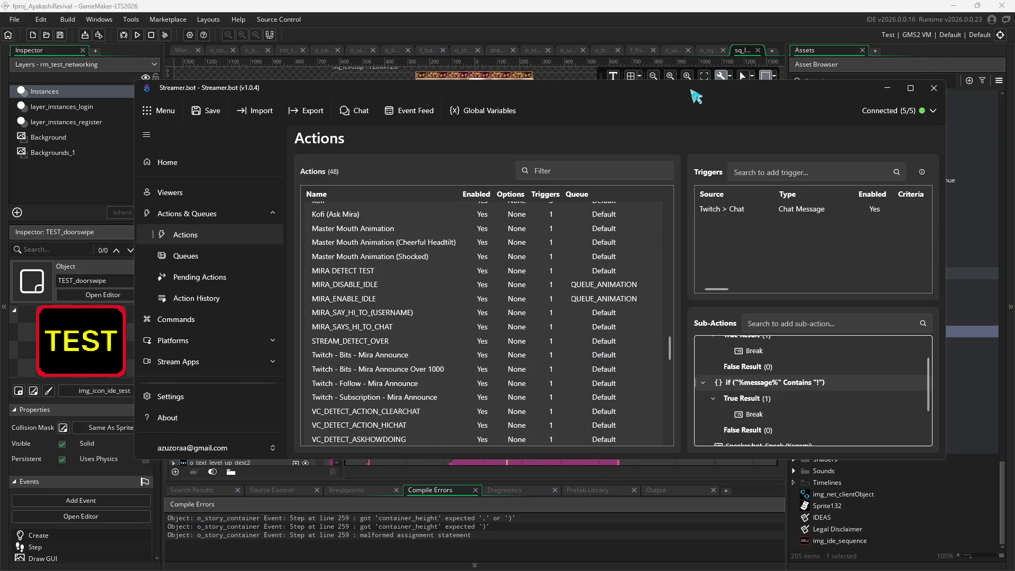
Step: Scroll through the chat-triggered action's Sub-Actions list in Streamer.bot
scroll(807, 367, "down", 2)
scroll(763, 373, "up", 1)
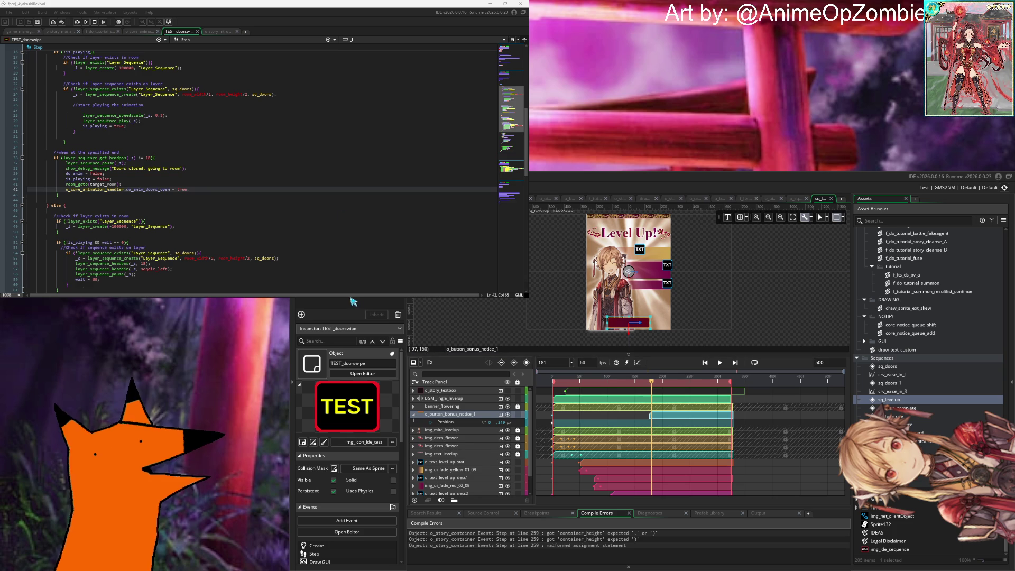
Step: Jump to the line 259 compile error, insert '+' before container_height, and run the project
mouse_move(311, 296)
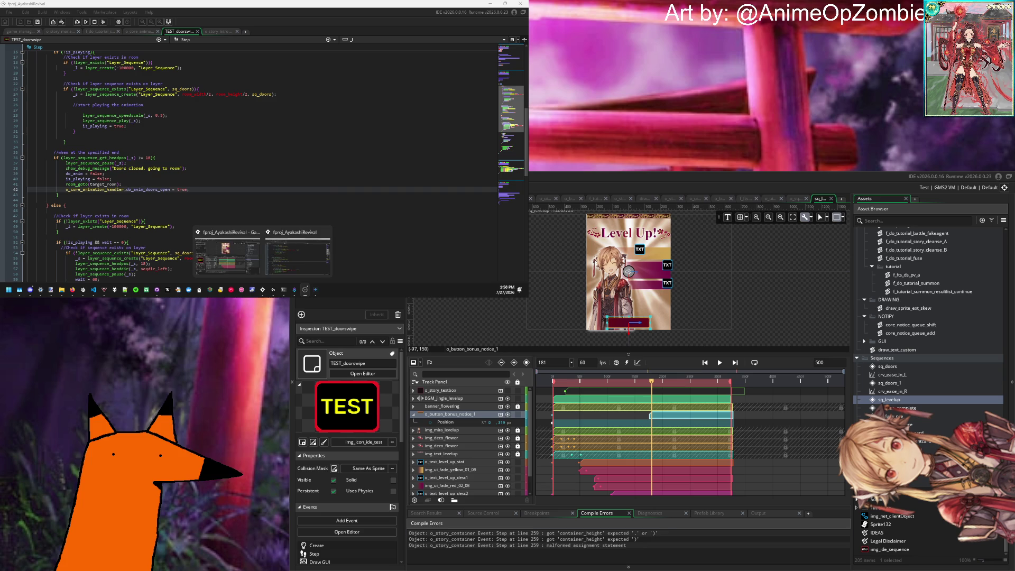
left_click(296, 257)
double_click(529, 534)
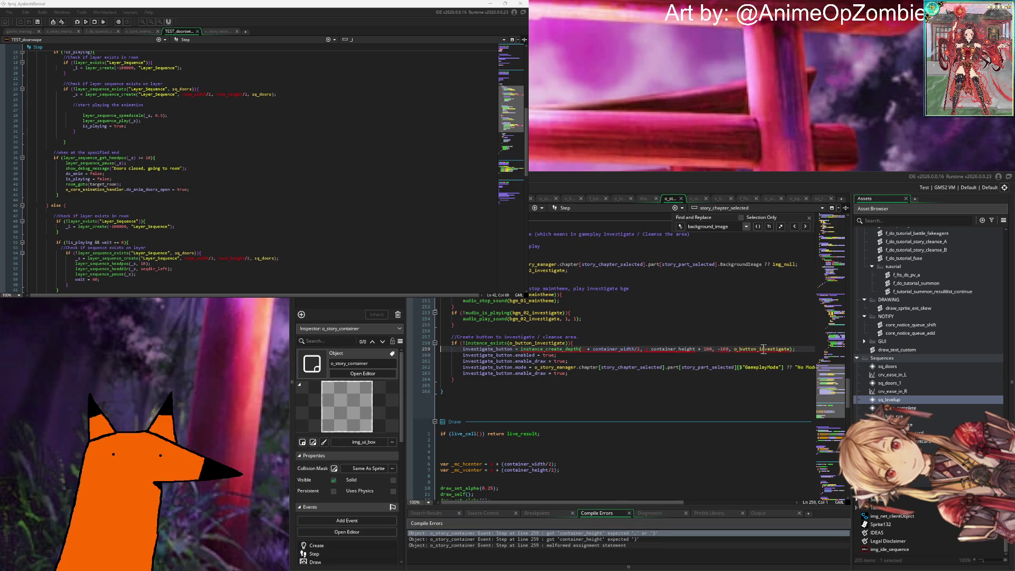
mouse_move(695, 353)
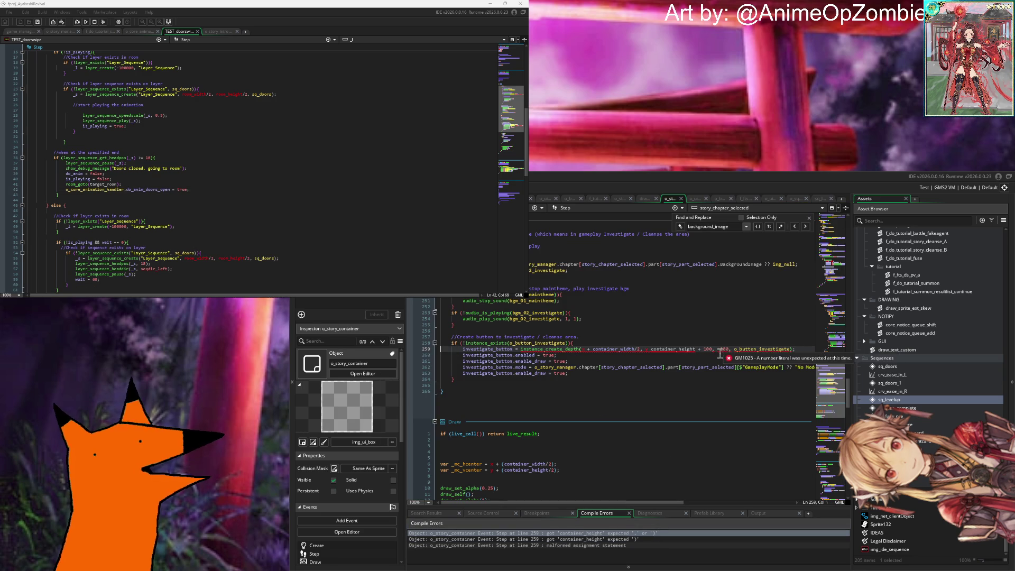
left_click(655, 351)
type("+")
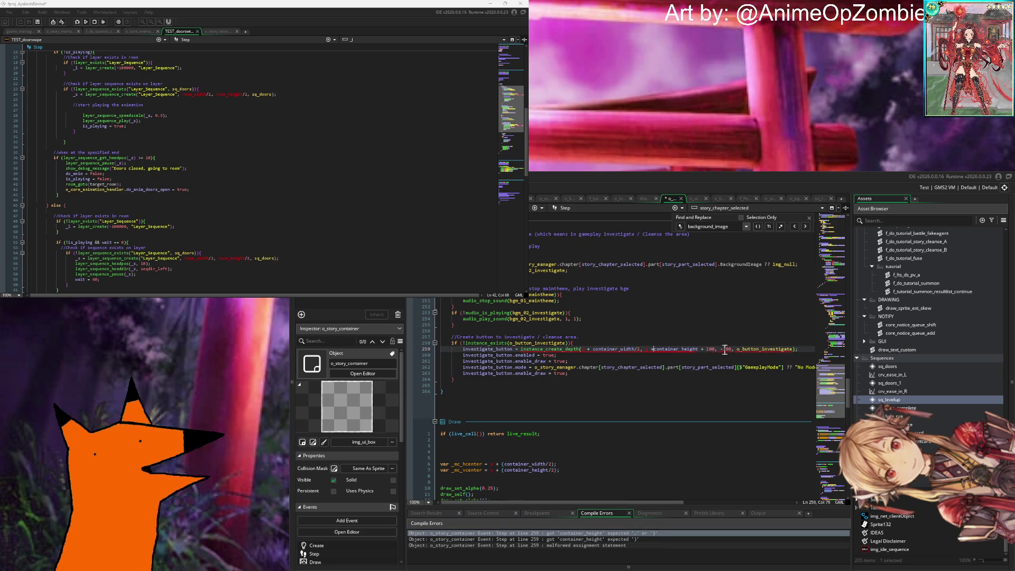
key("F5")
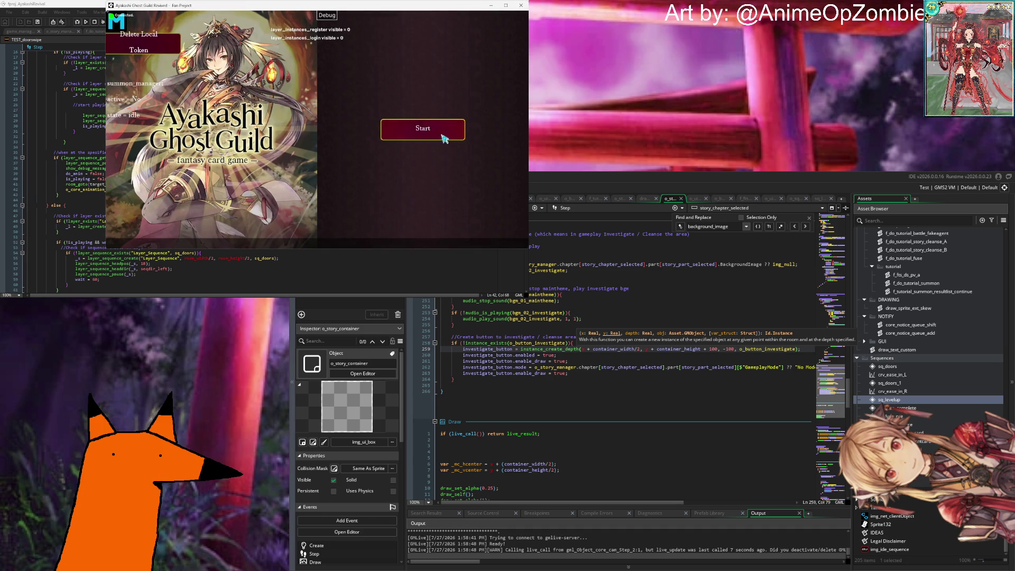
Step: Start the game, log in, and advance through Mira's story dialogue to the street scene
left_click(445, 135)
left_click(423, 223)
left_click(423, 186)
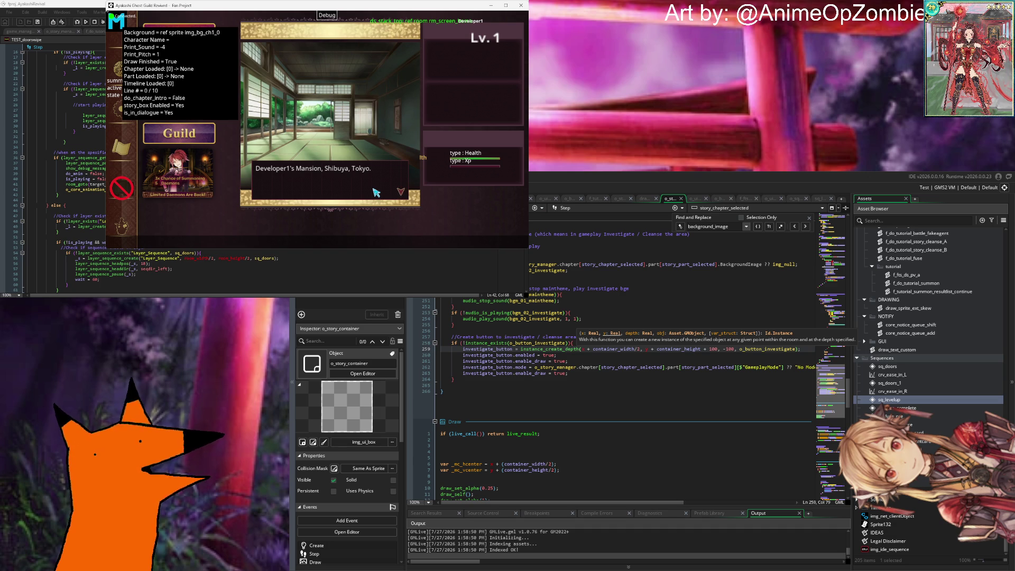
left_click(376, 192)
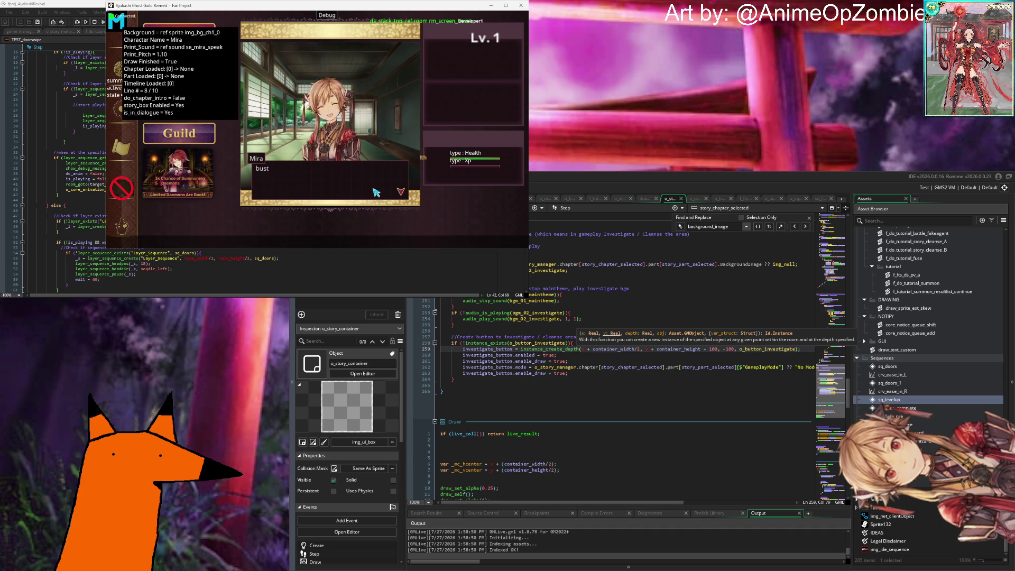
left_click(335, 231)
left_click(344, 143)
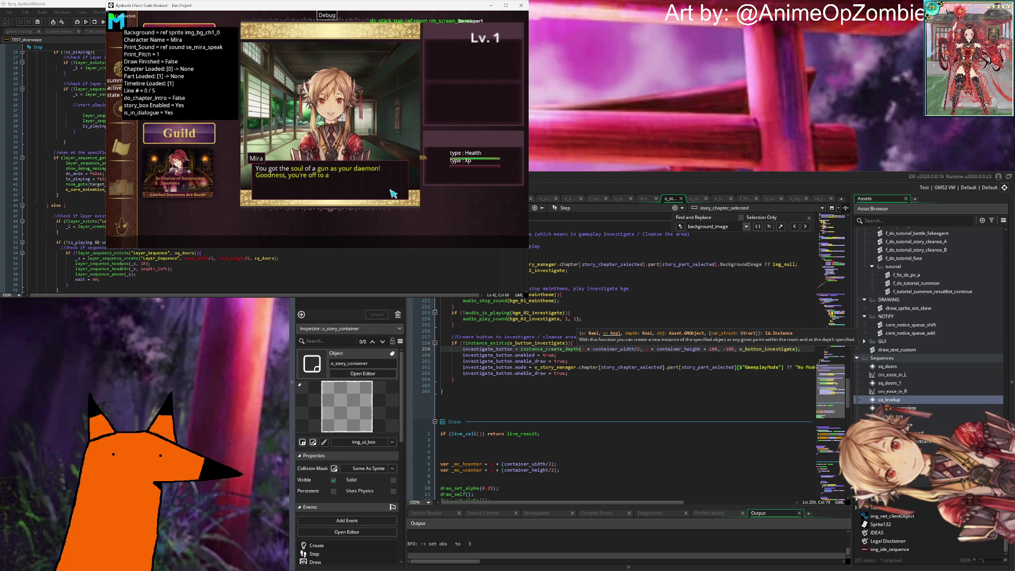
left_click(394, 194)
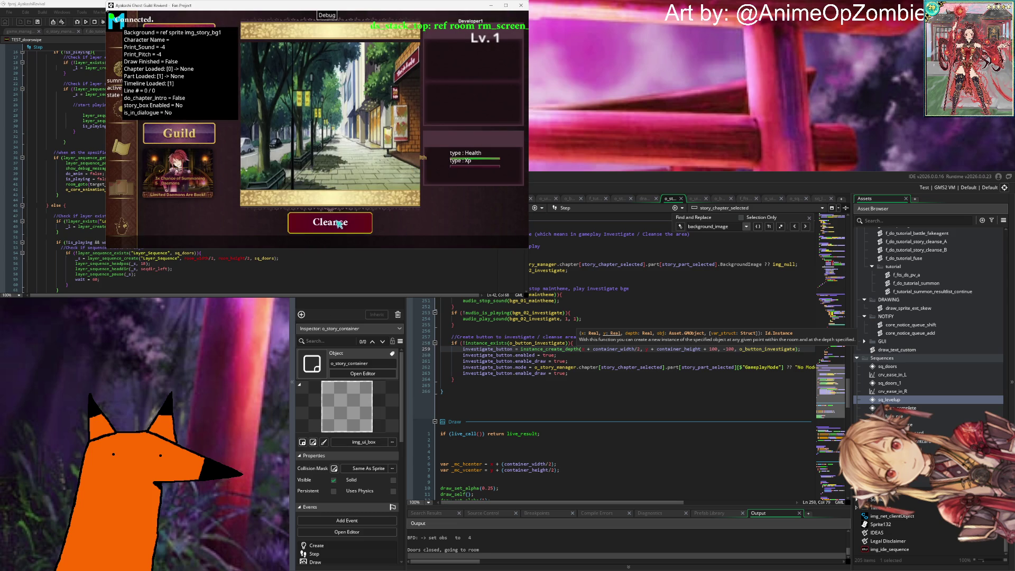
Step: Cleanse the area three times, dismissing the 0 and 1 message boxes, then open the debug overlay
left_click(340, 223)
left_click(302, 173)
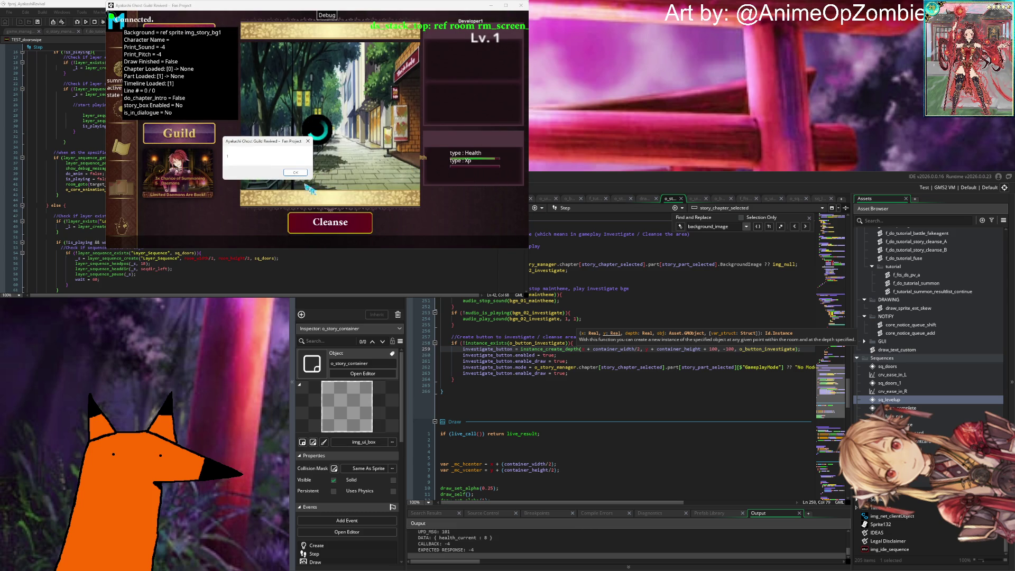
left_click(297, 175)
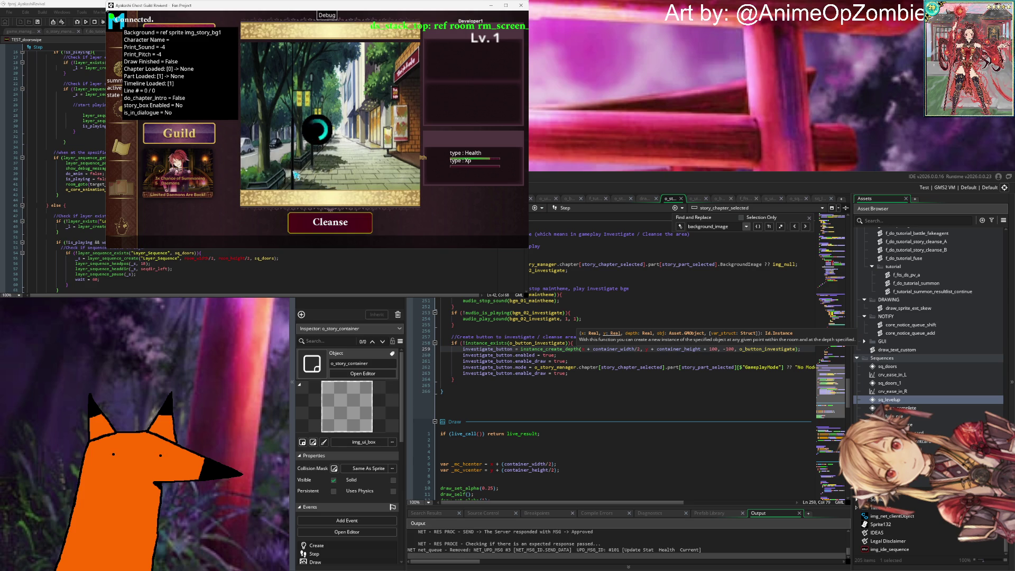
left_click(304, 218)
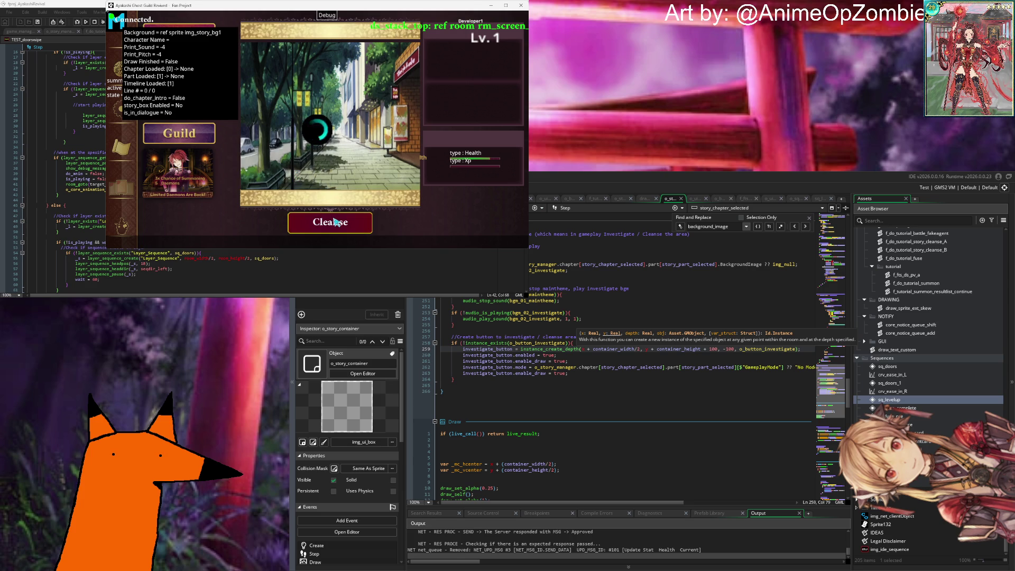
left_click(302, 174)
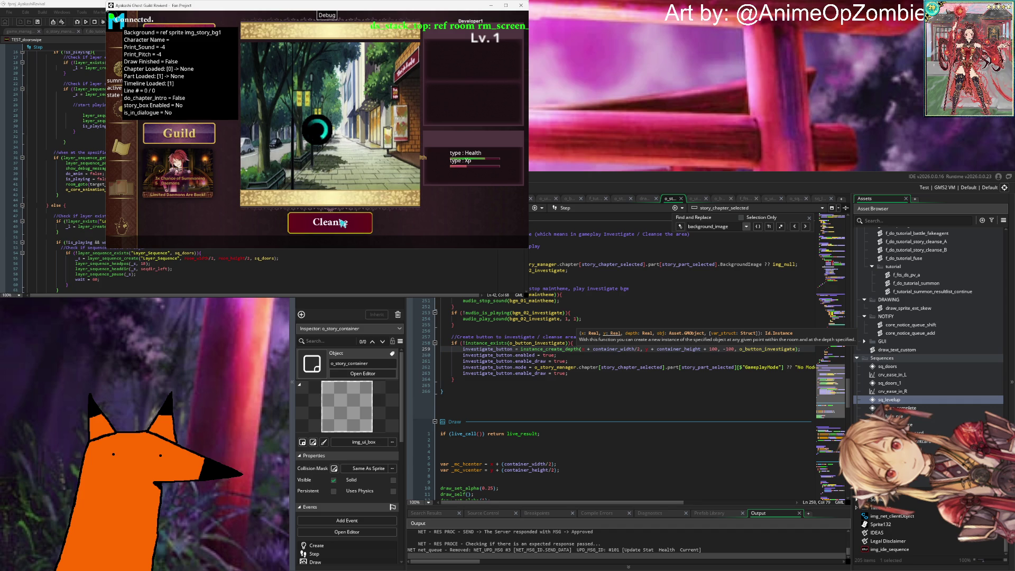
left_click(326, 17)
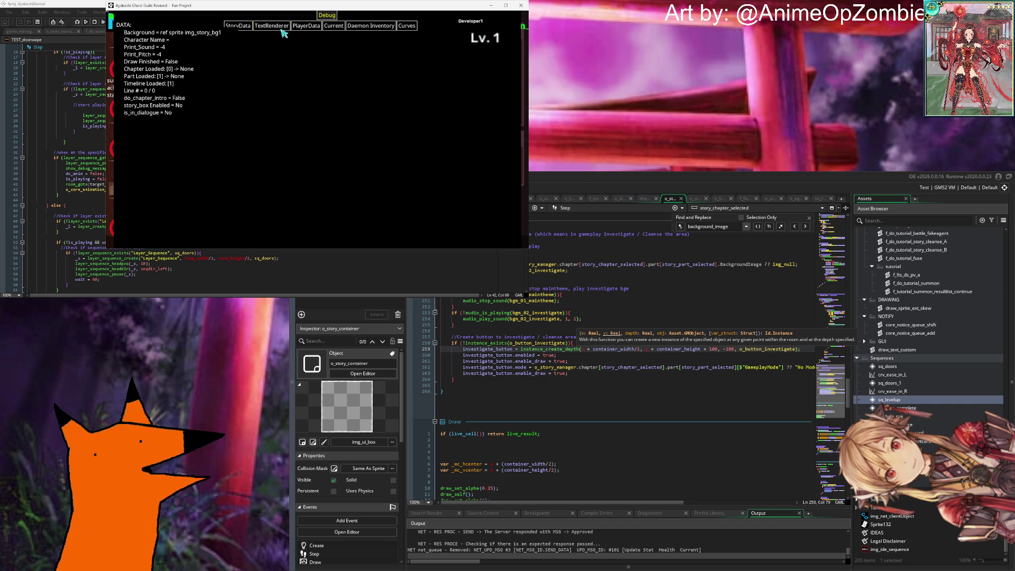
Step: Check current_chapter and current_part in the PlayerData JSON, then close the debug overlay
left_click(306, 25)
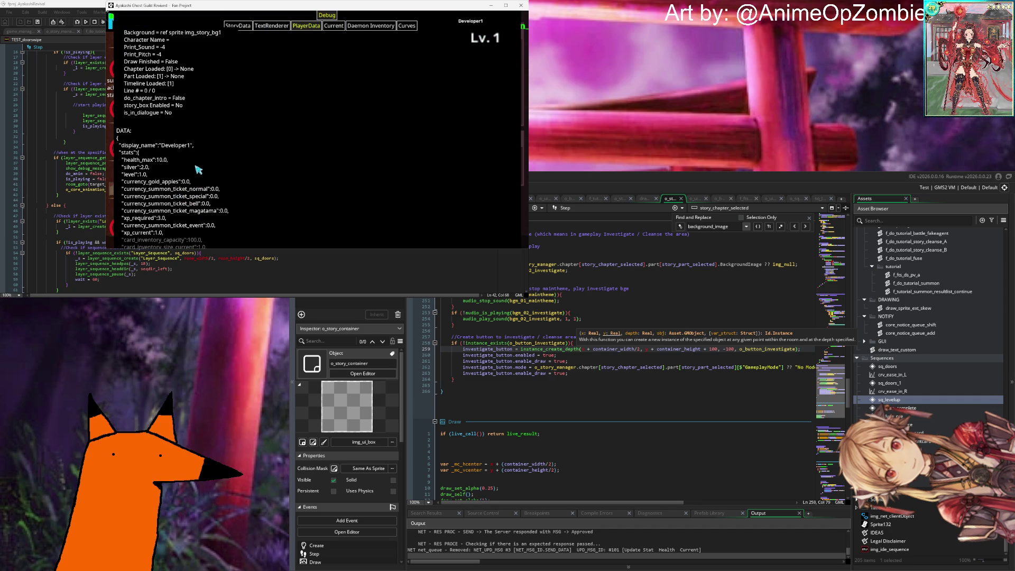
scroll(162, 158, "down", 2)
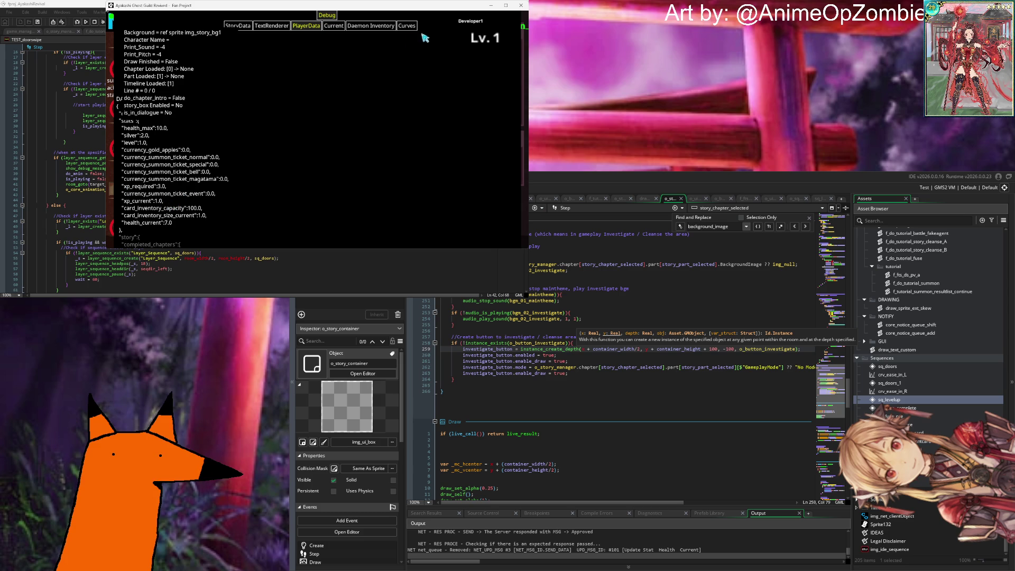
left_click(328, 16)
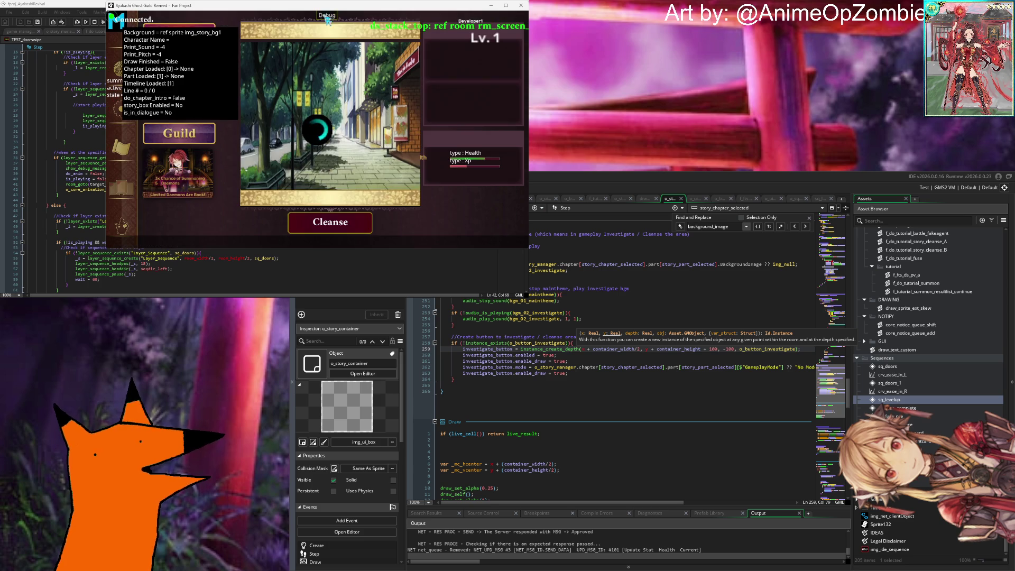
left_click(327, 16)
scroll(287, 164, "down", 6)
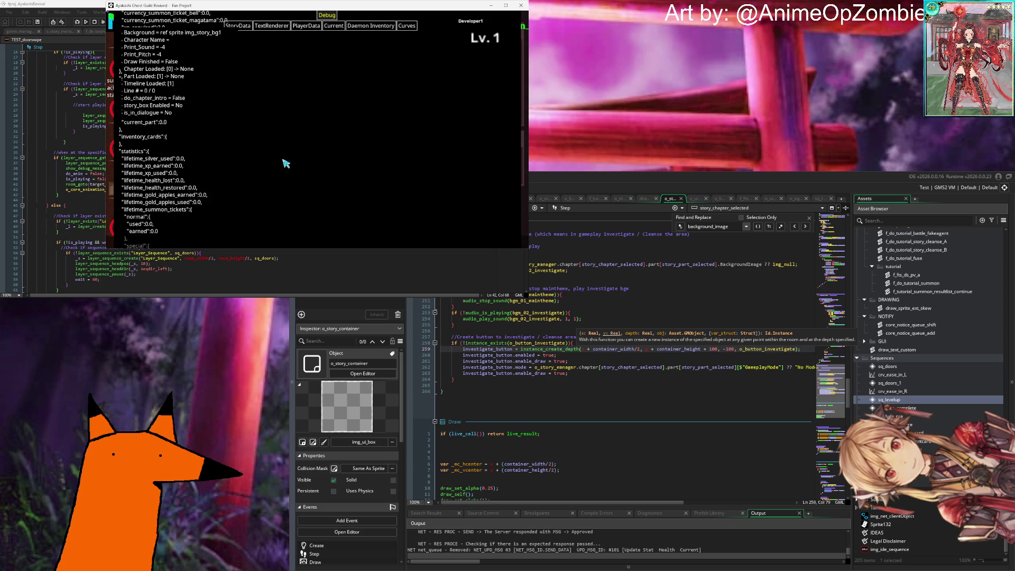
scroll(285, 161, "up", 5)
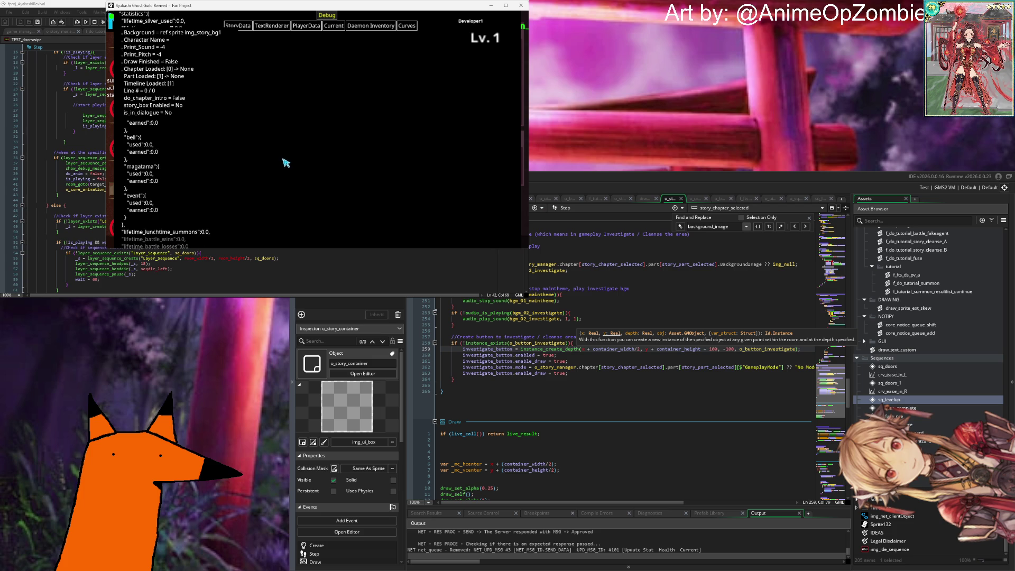
scroll(282, 162, "up", 4)
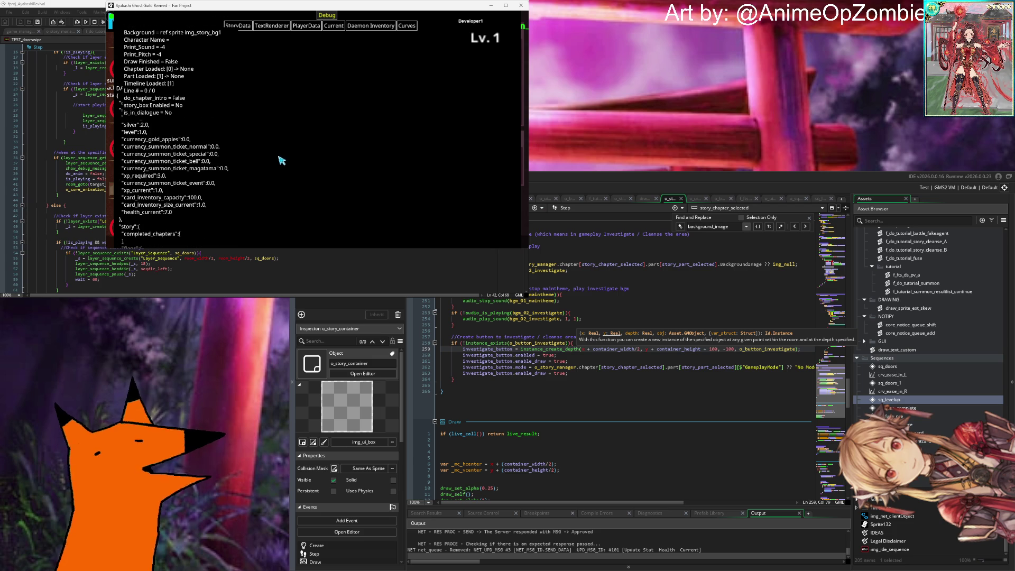
scroll(280, 160, "down", 2)
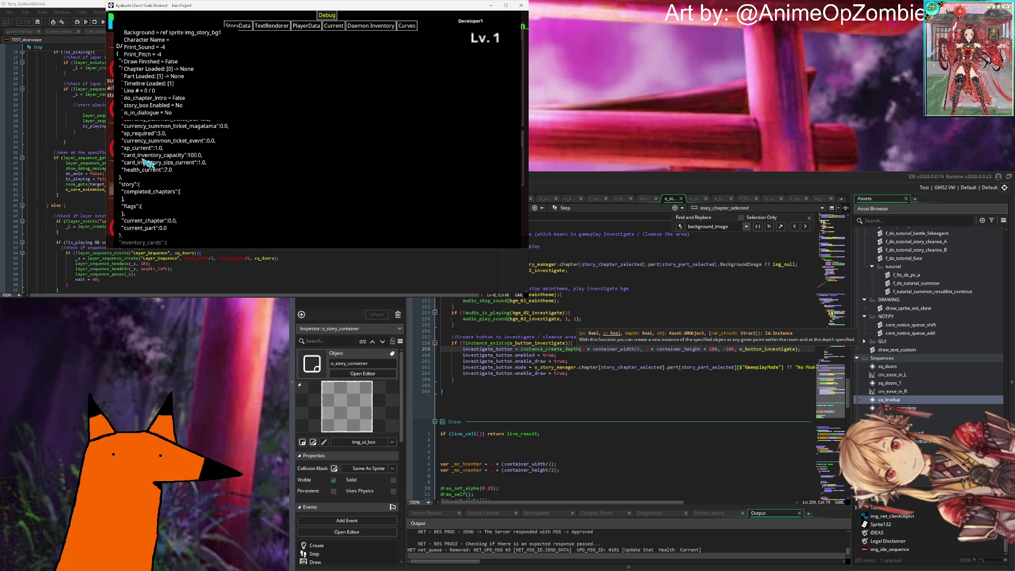
scroll(180, 179, "up", 2)
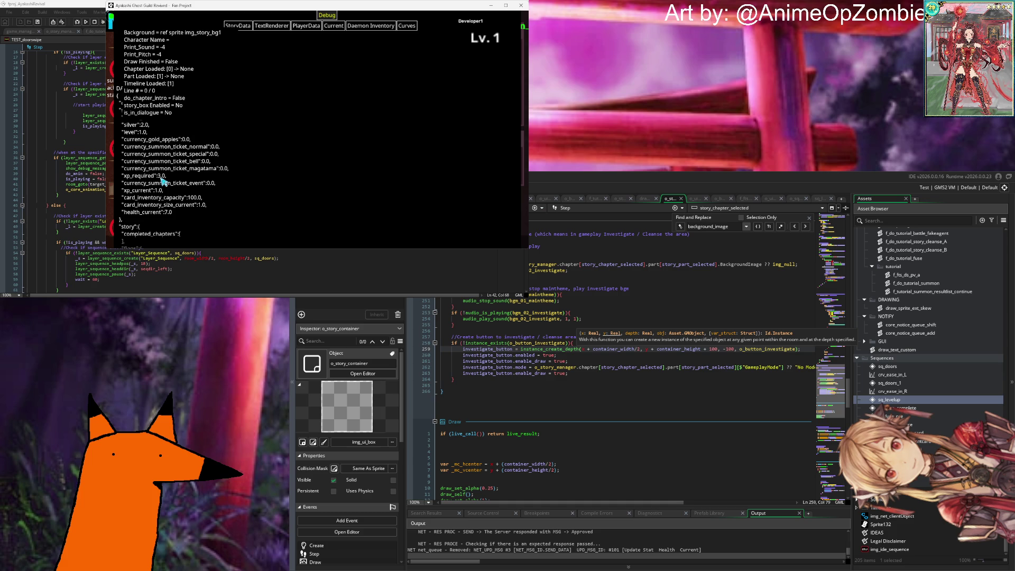
left_click(328, 17)
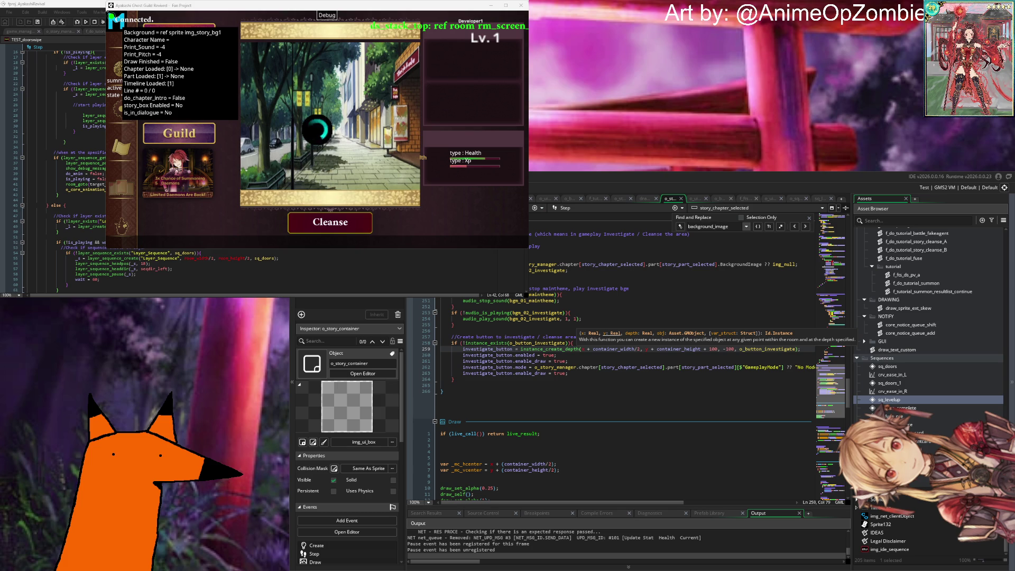
Step: Start a cleanse and dismiss the 0 message box, taking the character to Lv. 2
left_click(593, 349)
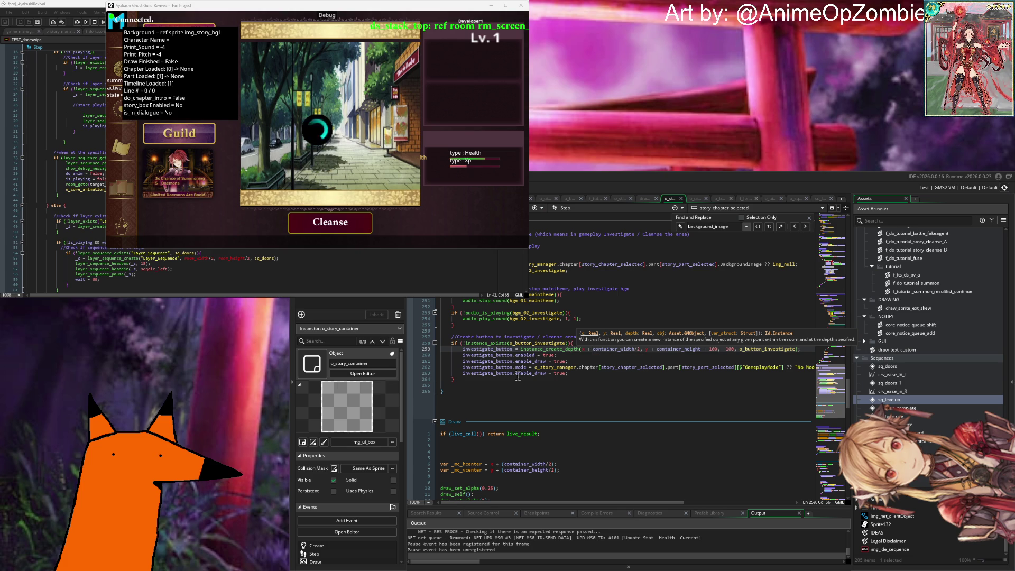
left_click(332, 224)
left_click(295, 173)
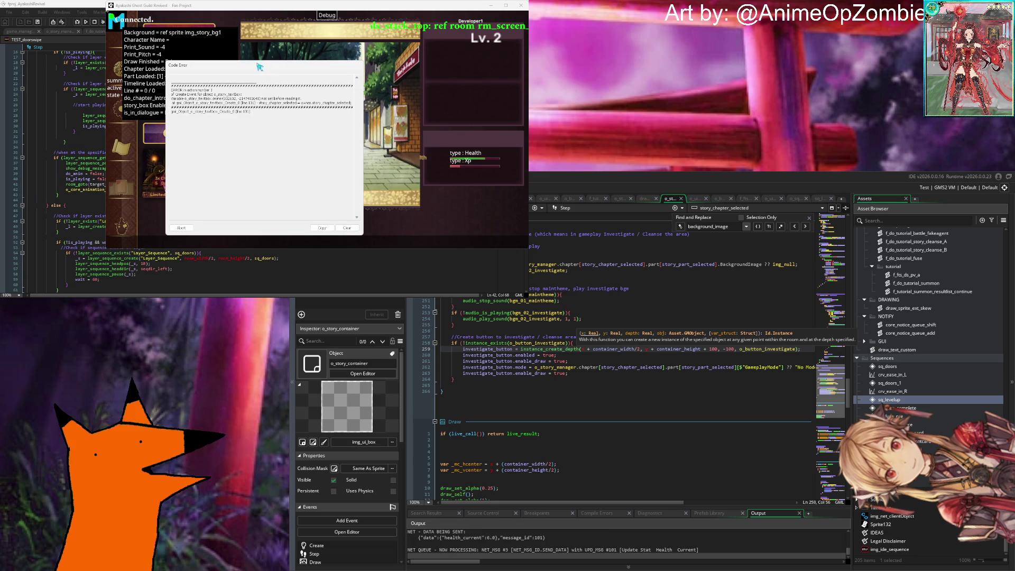
Step: Close the Code Error report so the test run ends
left_click(360, 64)
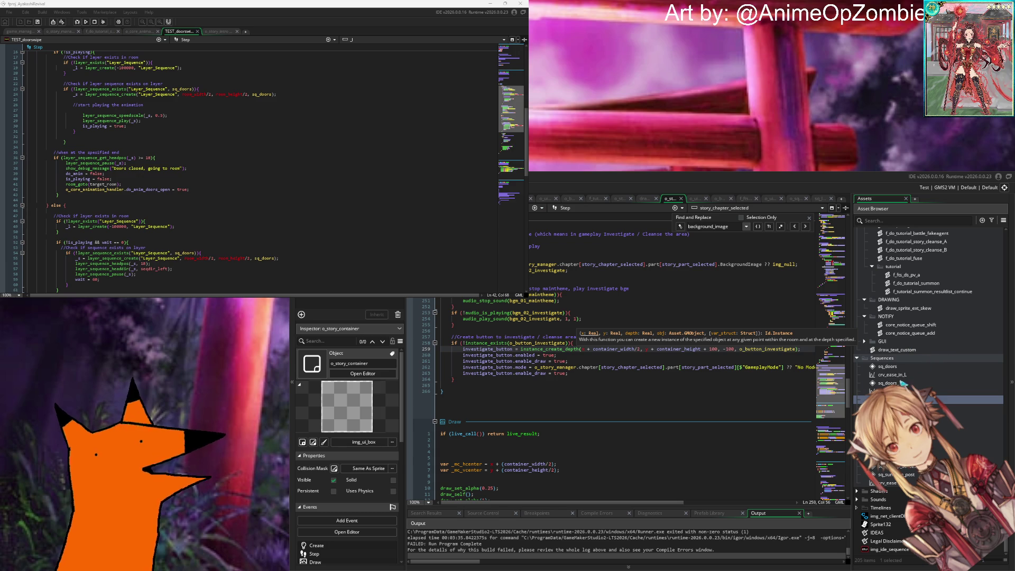
Step: Select the sq_doors_1 sequence, scroll the Asset Browser to Rooms, and return to code line 264
left_click(893, 383)
scroll(898, 382, "up", 5)
scroll(900, 381, "up", 10)
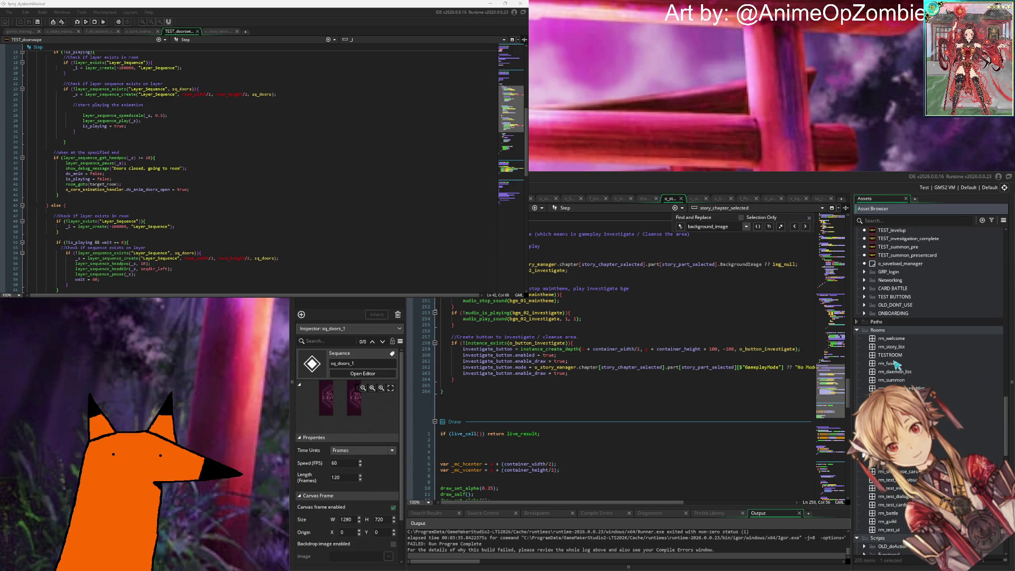
scroll(862, 454, "down", 2)
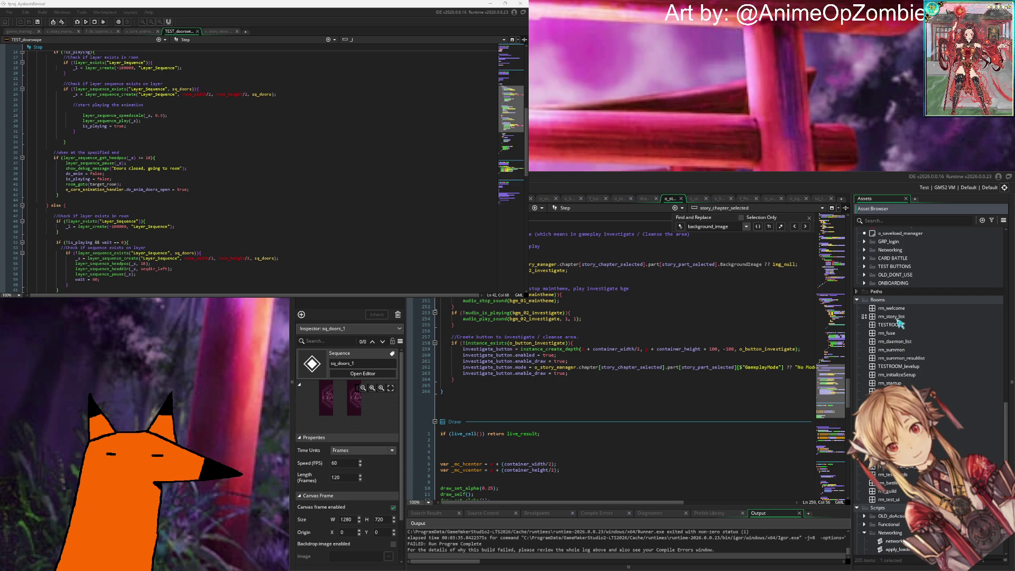
left_click(620, 380)
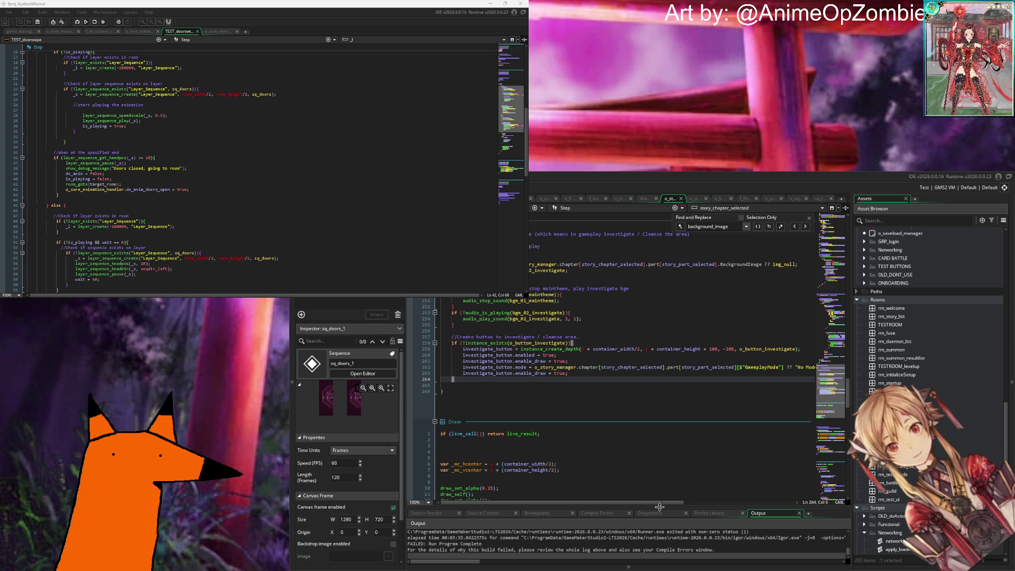
left_click_drag(660, 508, 668, 365)
left_click(529, 472)
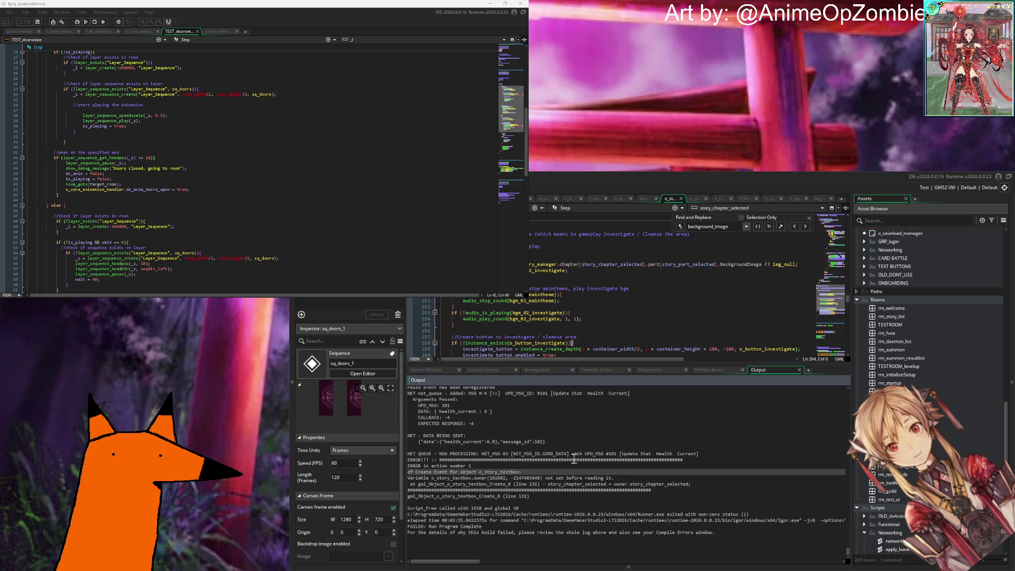
scroll(450, 481, "up", 1)
double_click(452, 477)
double_click(455, 489)
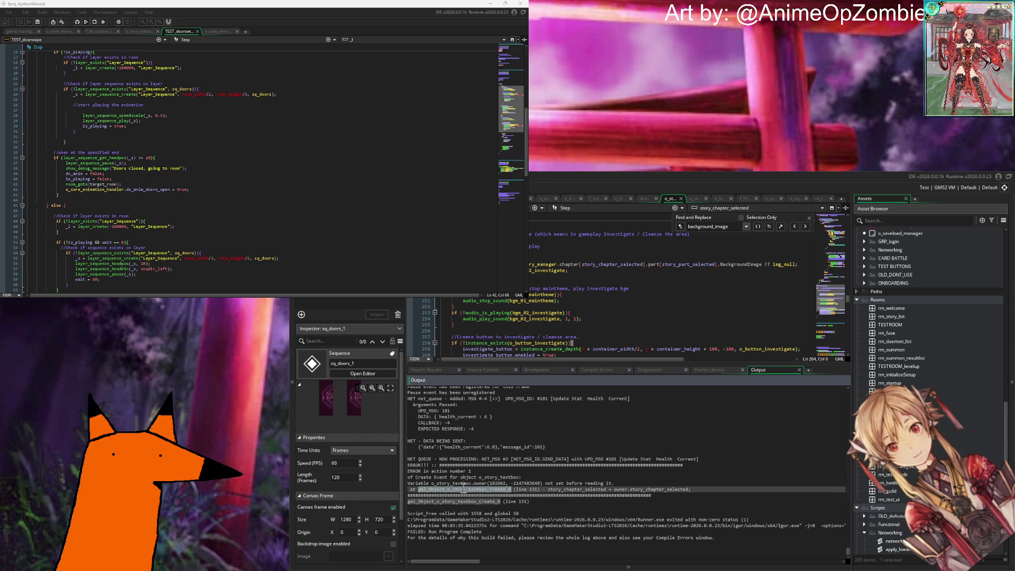
double_click(464, 484)
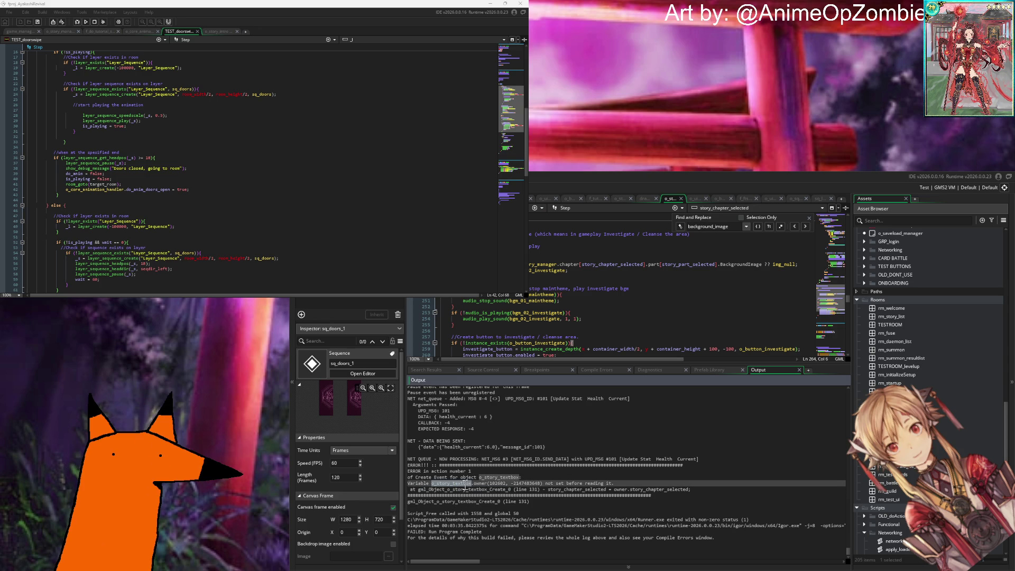
left_click(479, 471)
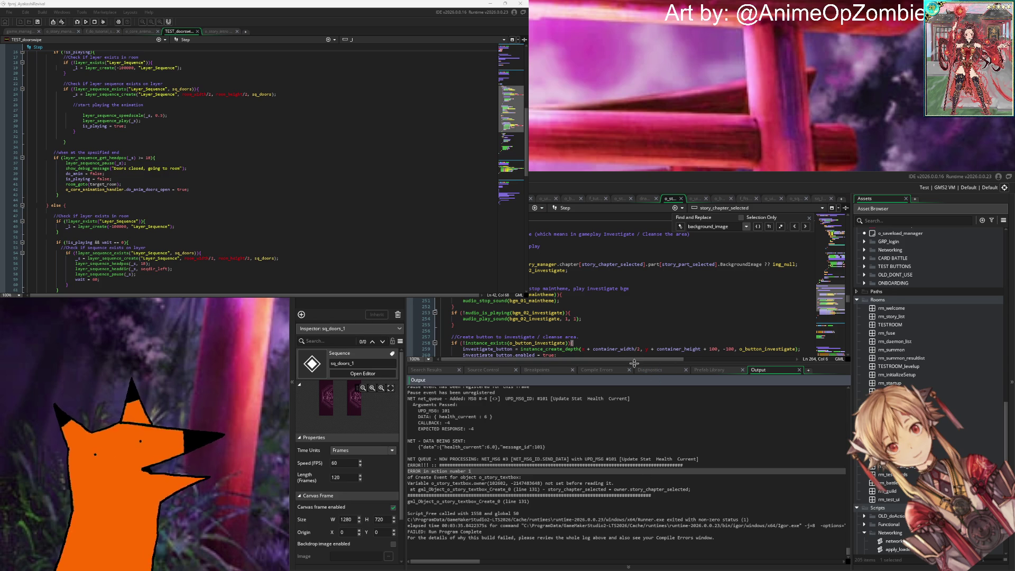
left_click_drag(656, 365, 656, 485)
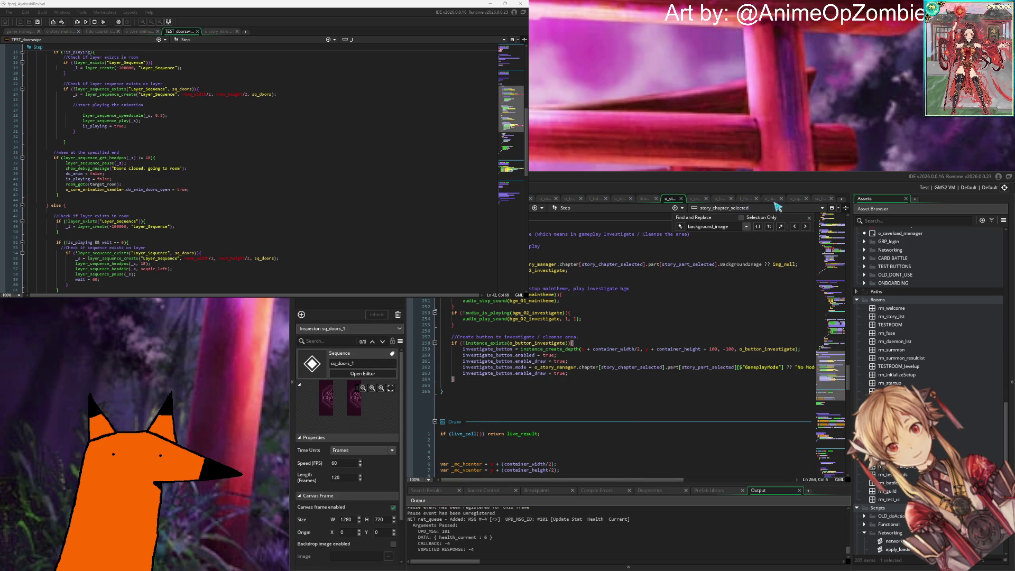
Step: In o_button_investigate's code, complete the 'TODO: MISSING PROGRESSION BAR IN UI!' note on the story-progression comment
left_click(797, 199)
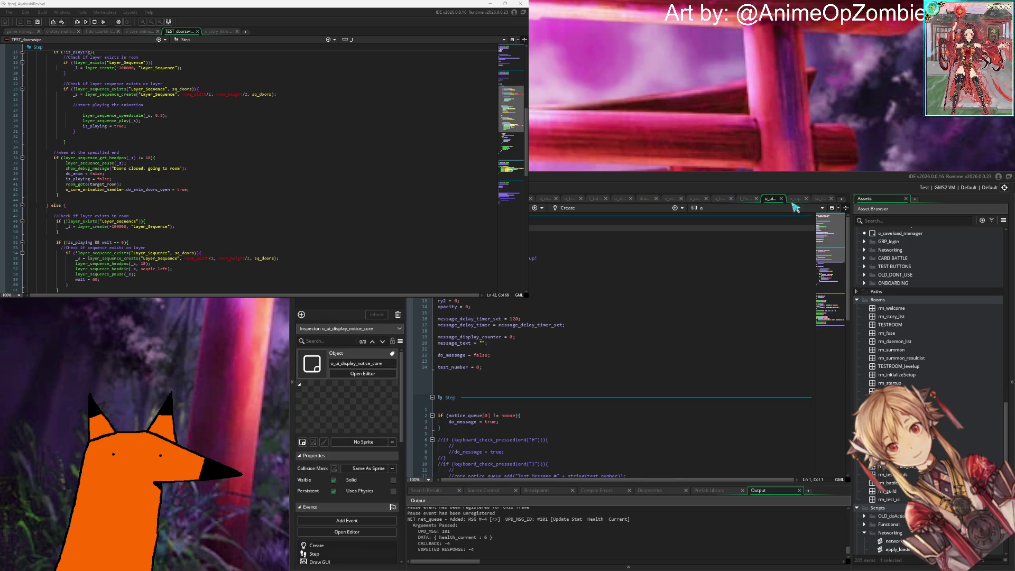
left_click(720, 199)
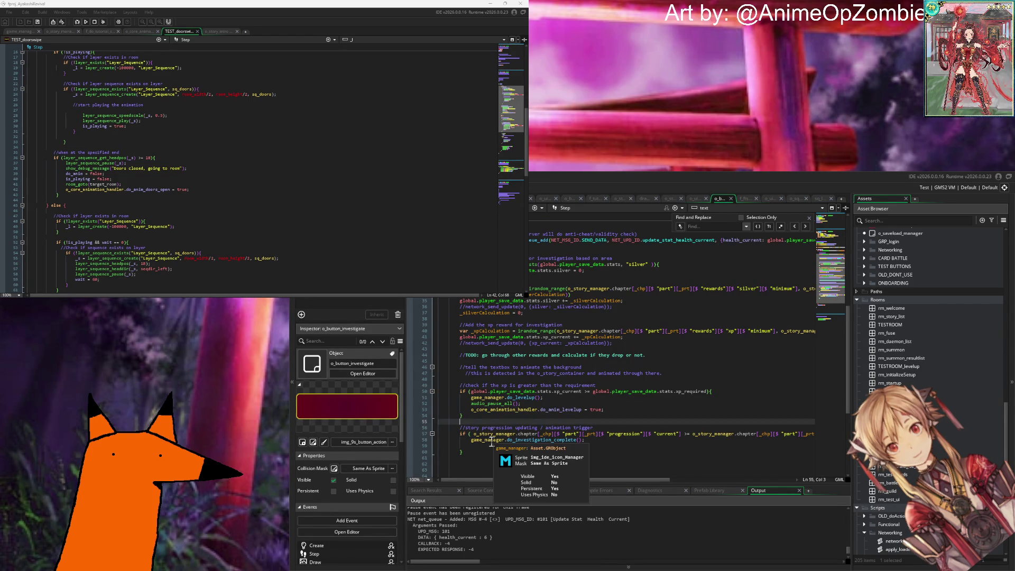
left_click(627, 337)
scroll(691, 373, "down", 4)
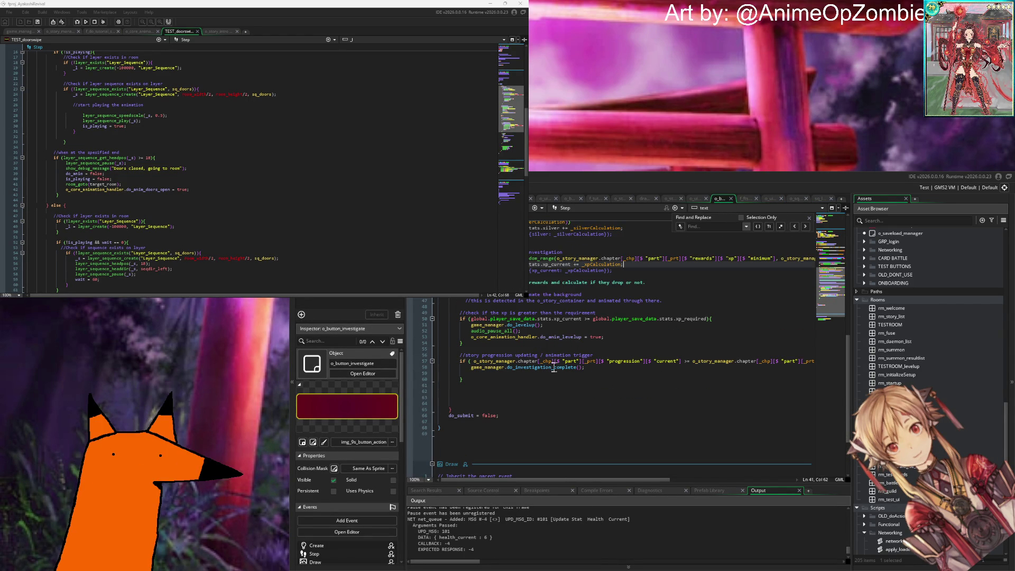
mouse_move(550, 372)
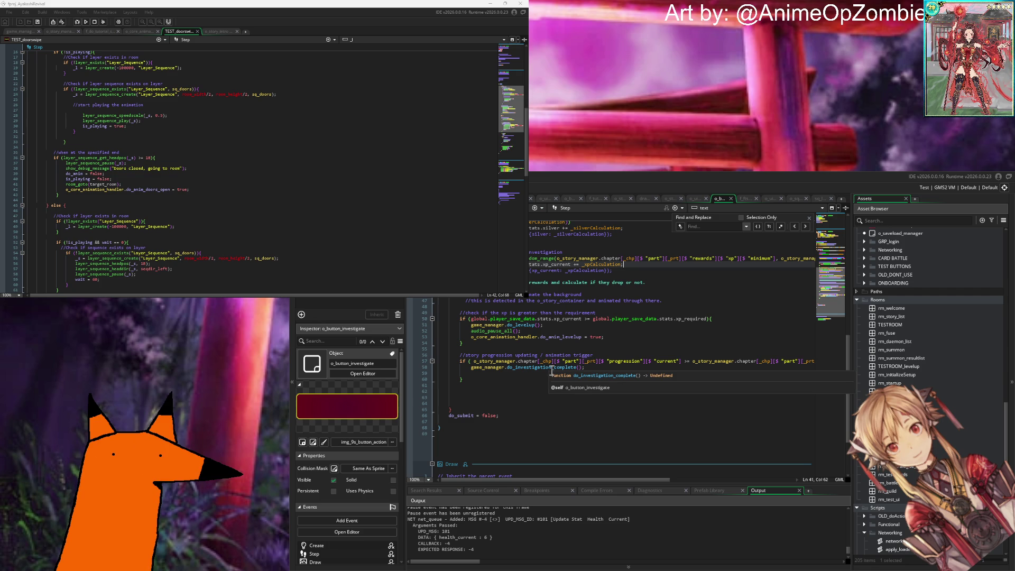
left_click(554, 326)
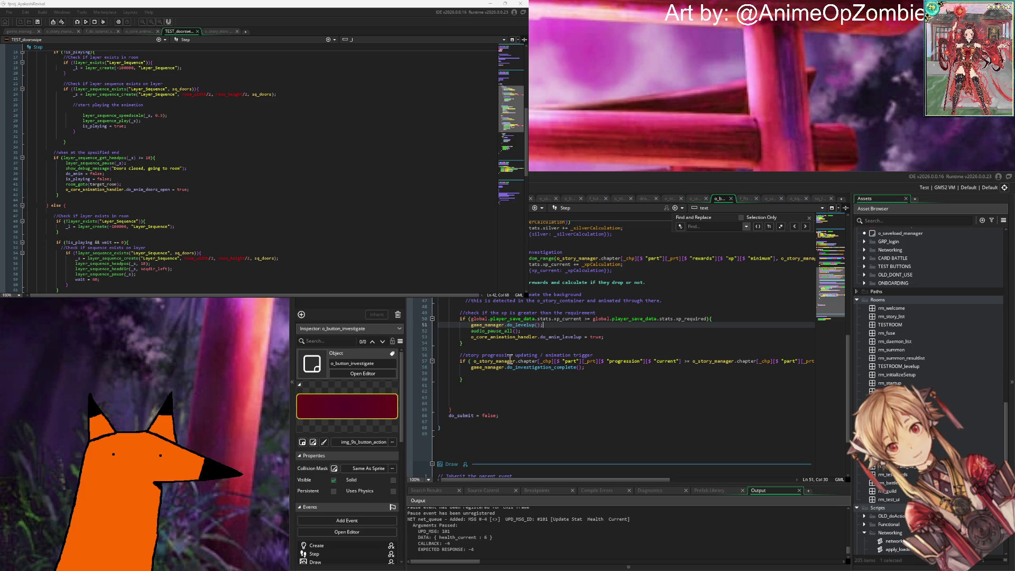
left_click(606, 355)
type("TODO MISSING")
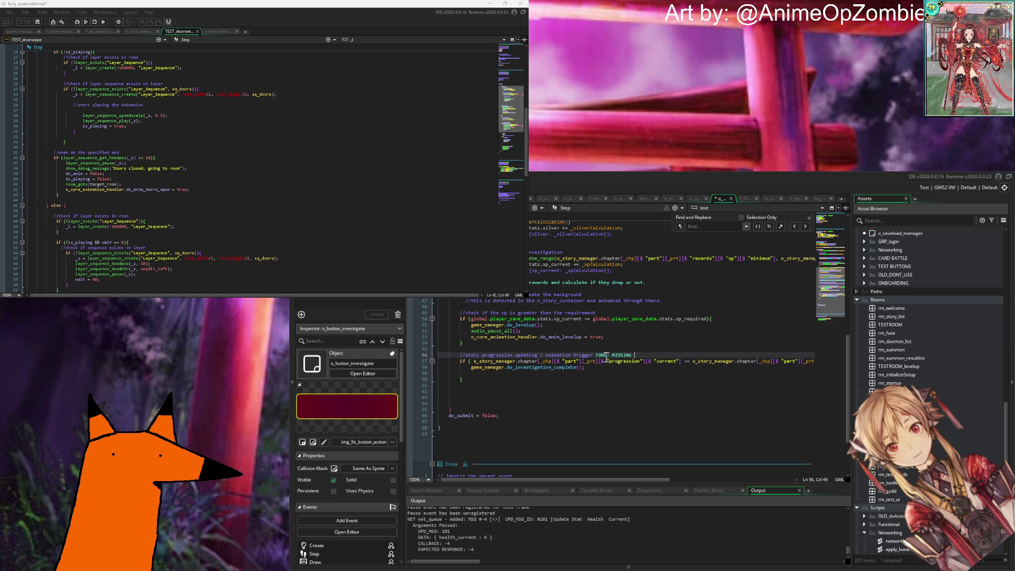
type("PROGRESSION BAR IN UI")
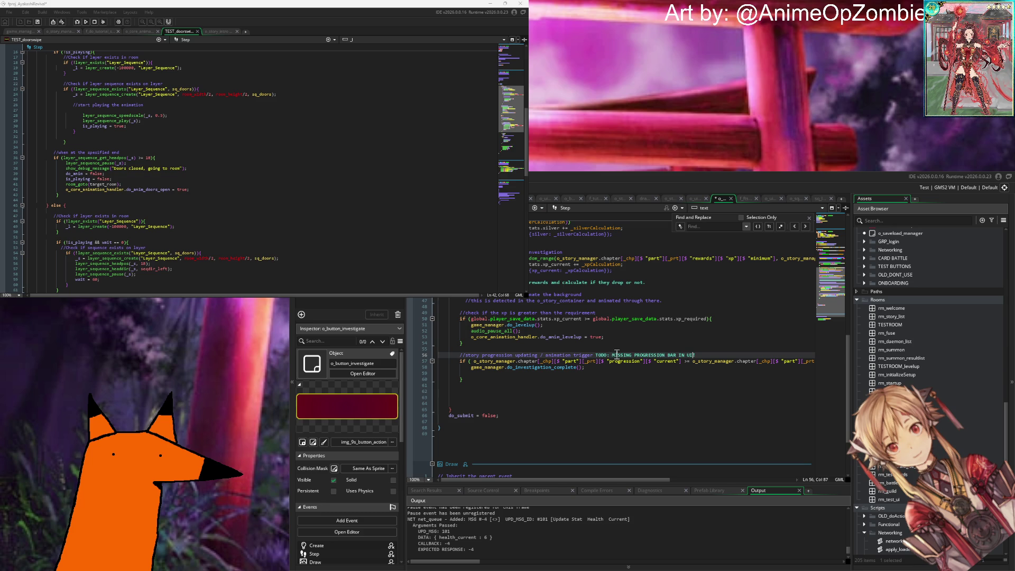
Step: Go to the do_levelup call on line 51 and jump to its definition
left_click(616, 317)
key("Down")
key("Down")
key("Down")
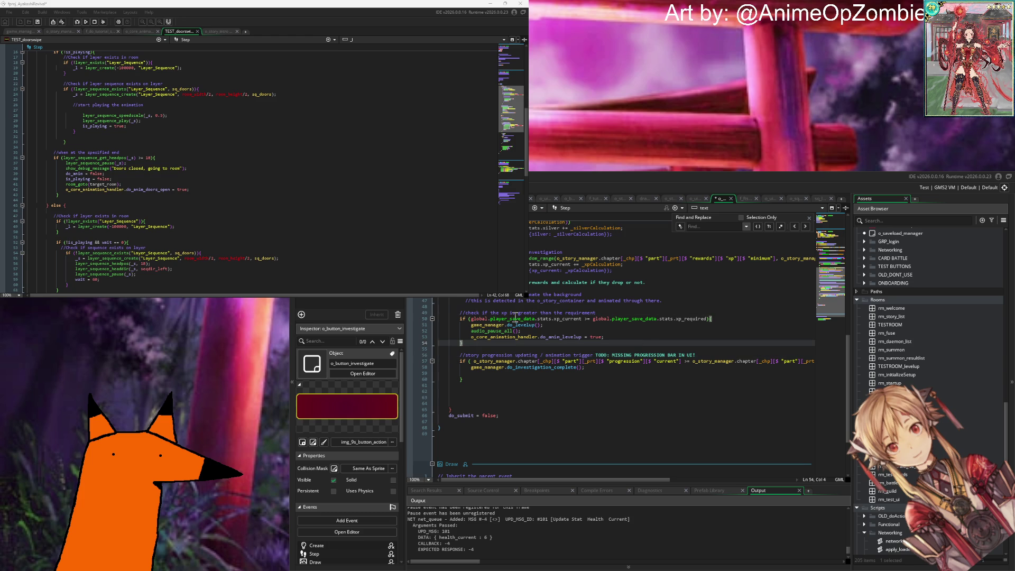
left_click(564, 325)
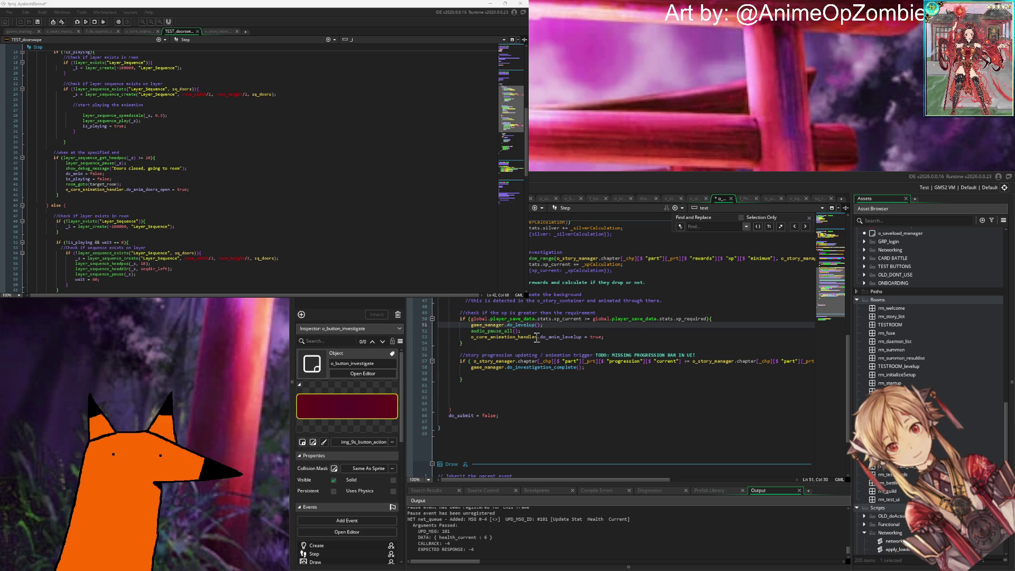
middle_click(517, 326)
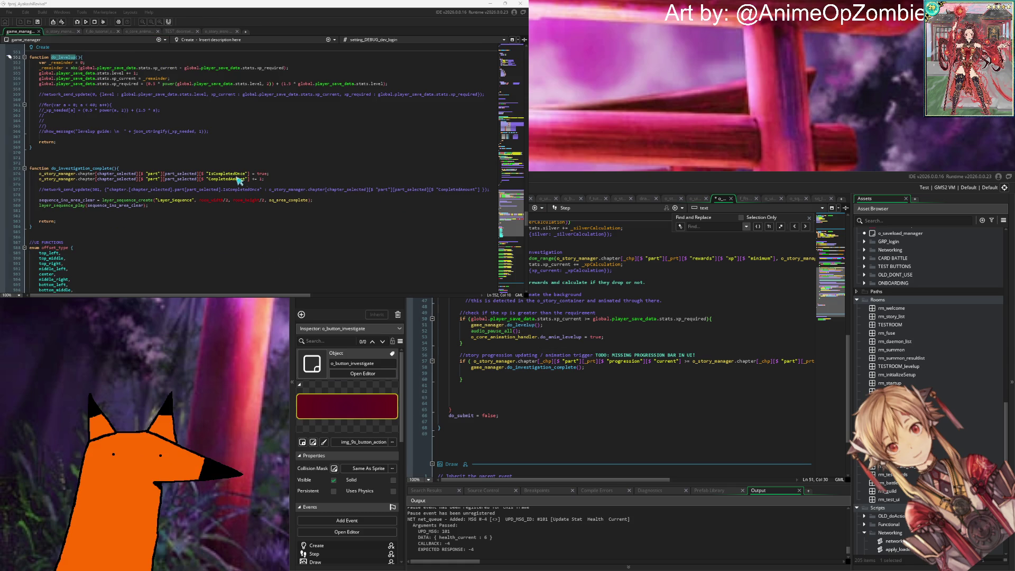
Step: From the do_levelup function, jump to o_core_animation_handler's Step event code
left_click(229, 72)
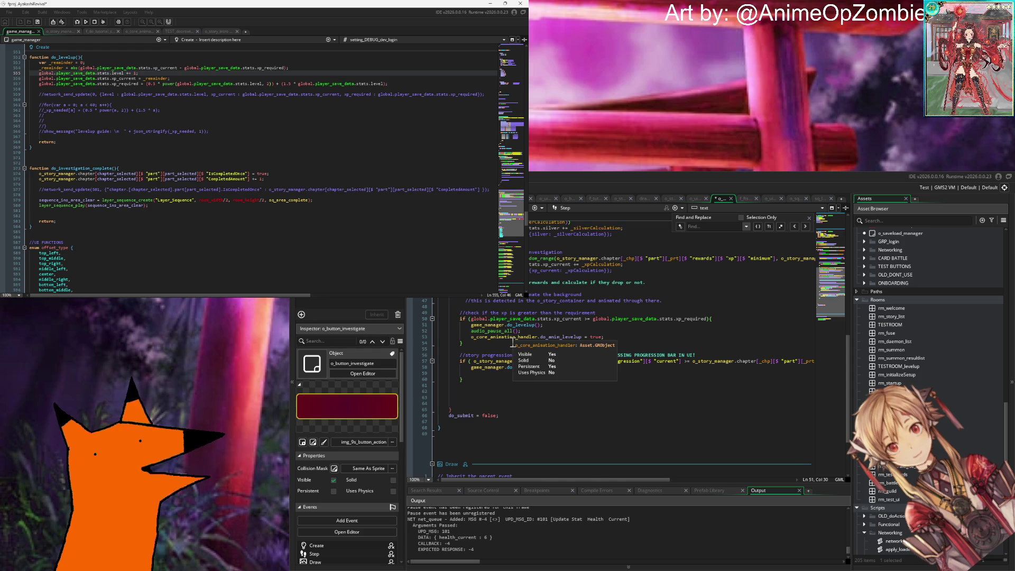
scroll(512, 343, "up", 10)
scroll(512, 343, "down", 10)
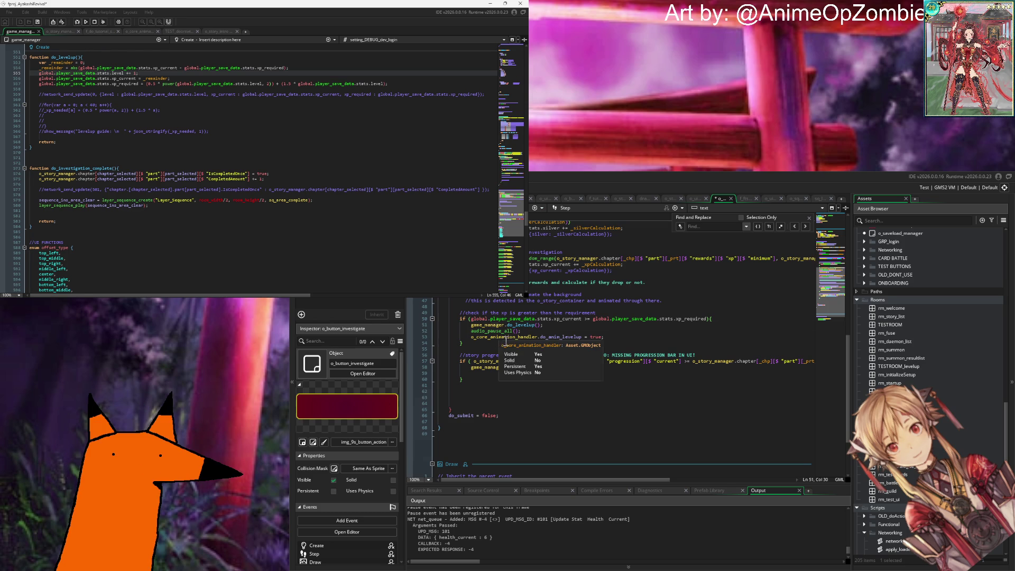
middle_click(505, 341)
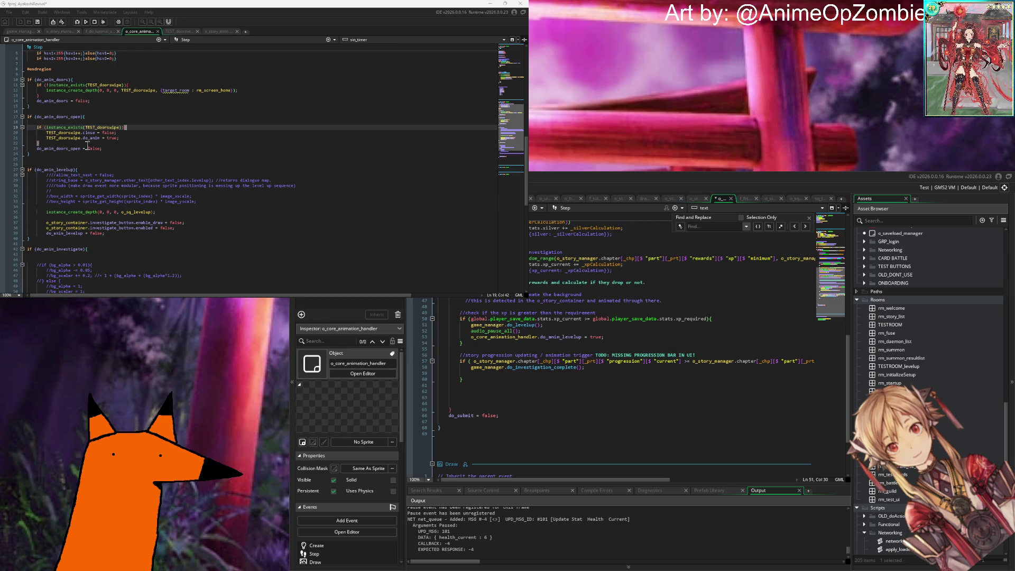
Step: Follow do_anim_levelup into o_sq_levelup's event code, then open the sq_levelup sequence
left_click(519, 343)
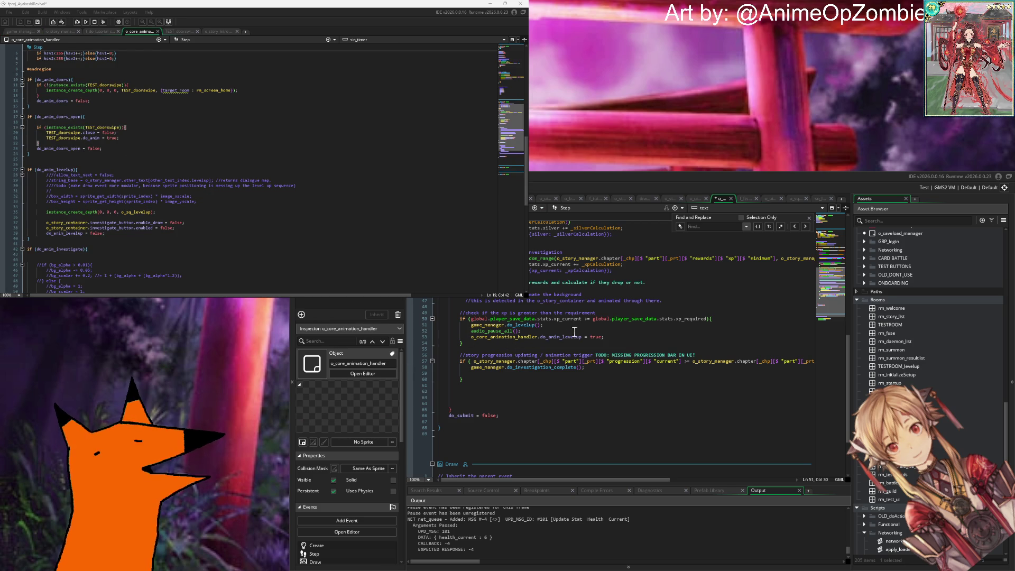
scroll(167, 108, "up", 2)
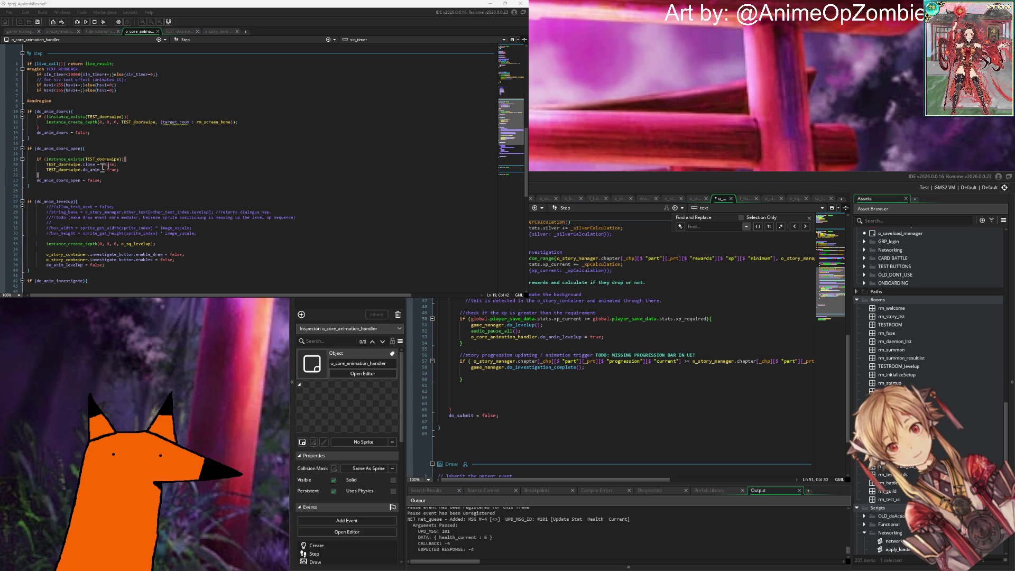
scroll(149, 107, "down", 5)
double_click(49, 106)
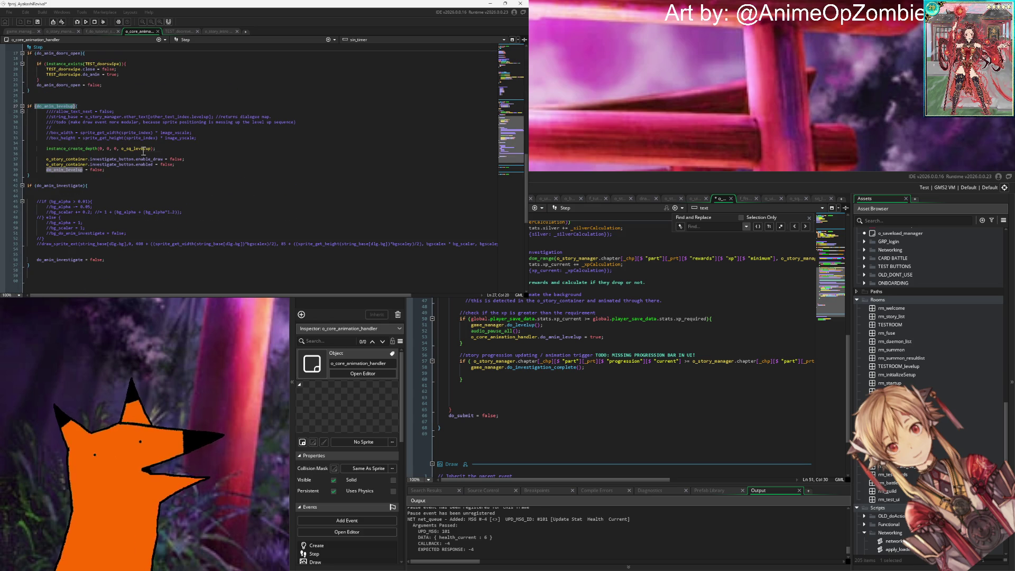
left_click(112, 170)
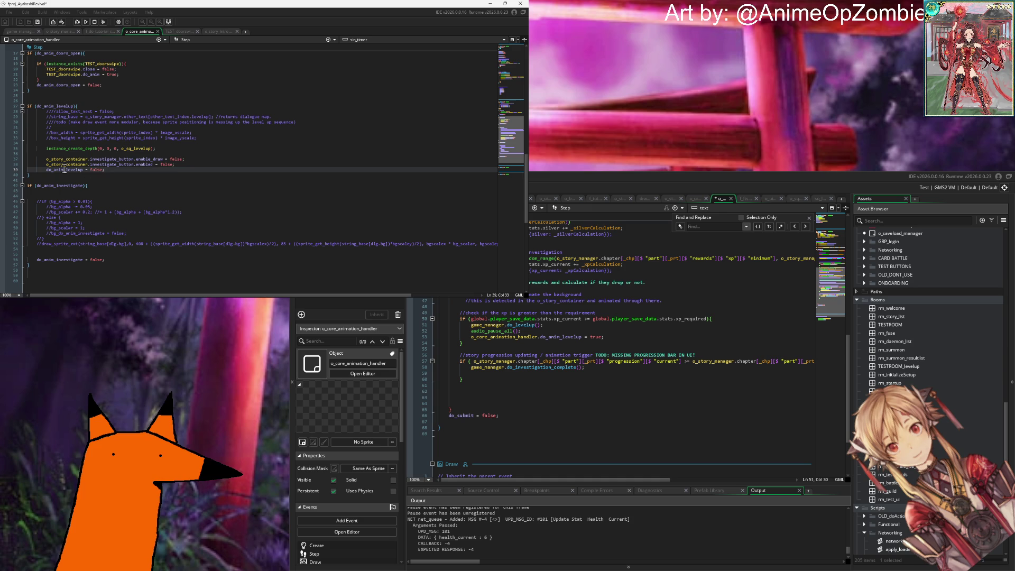
middle_click(139, 148)
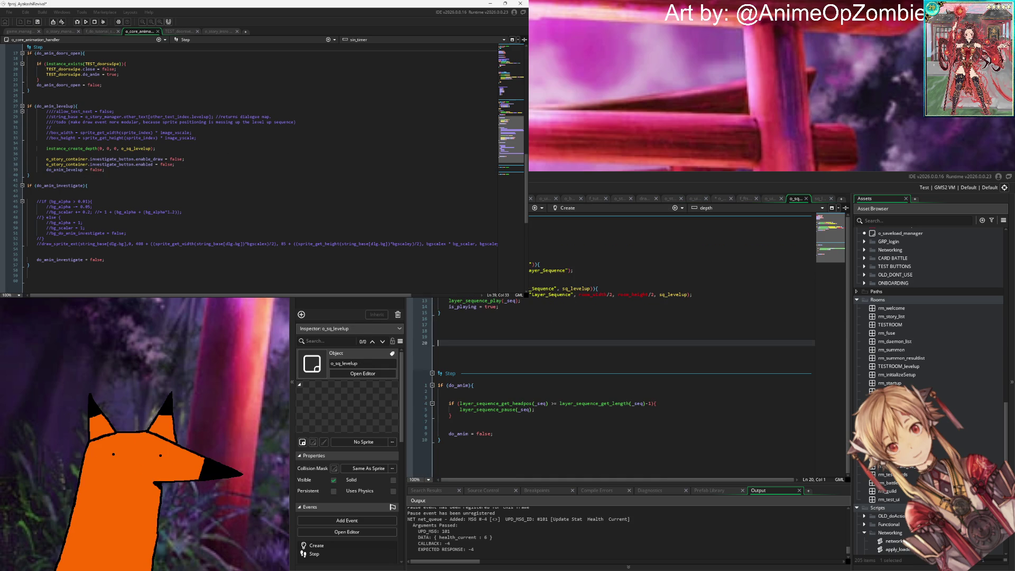
left_click(613, 308)
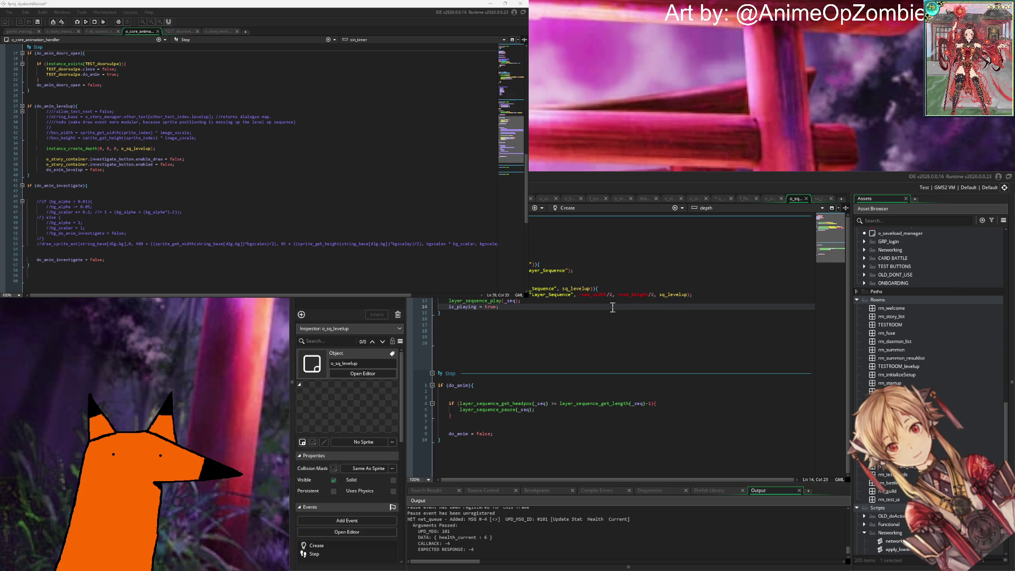
middle_click(674, 295)
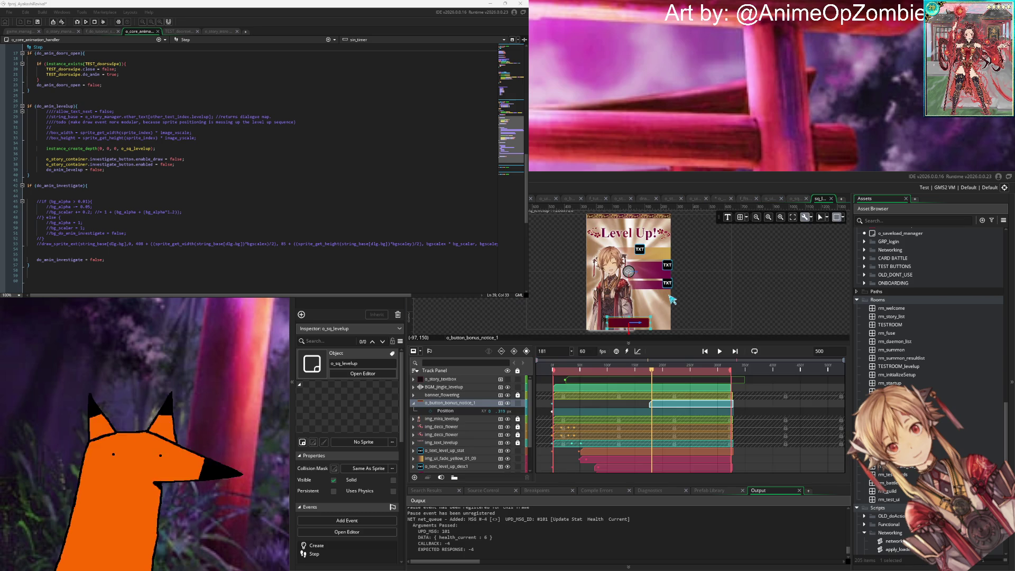
Step: Select the o_text_level_up_stat track and open that object from UI_OBJECTS > Dynamic Objects
scroll(478, 405, "down", 2)
left_click(463, 421)
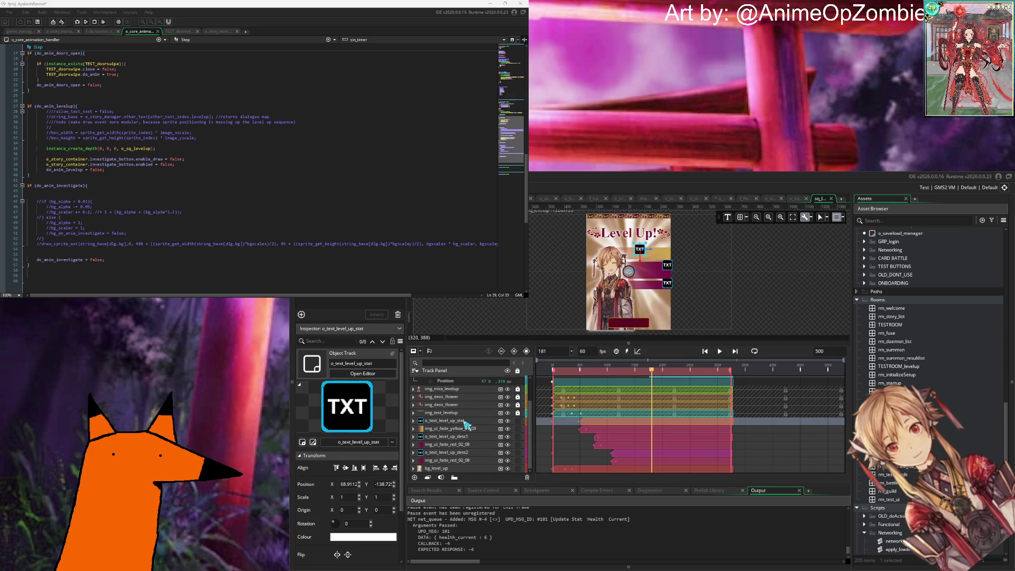
left_click_drag(458, 456, 466, 426)
scroll(875, 386, "up", 8)
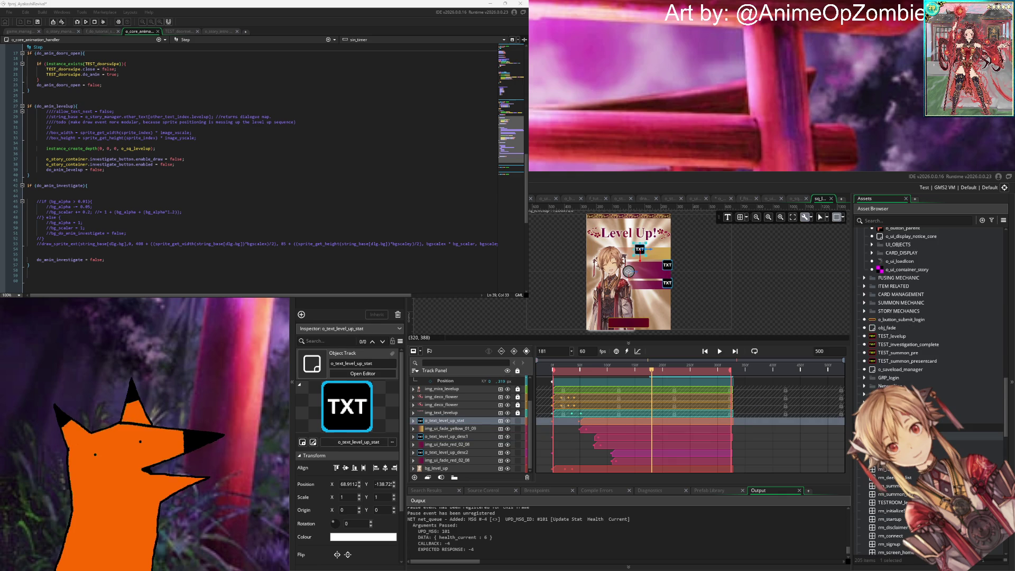
scroll(880, 374, "up", 3)
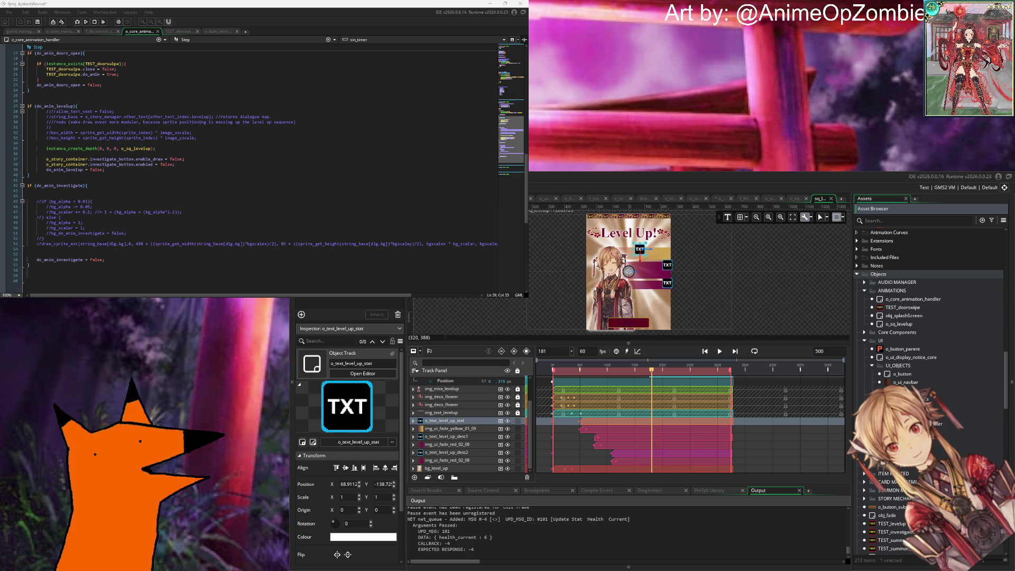
left_click(879, 498)
scroll(933, 383, "down", 3)
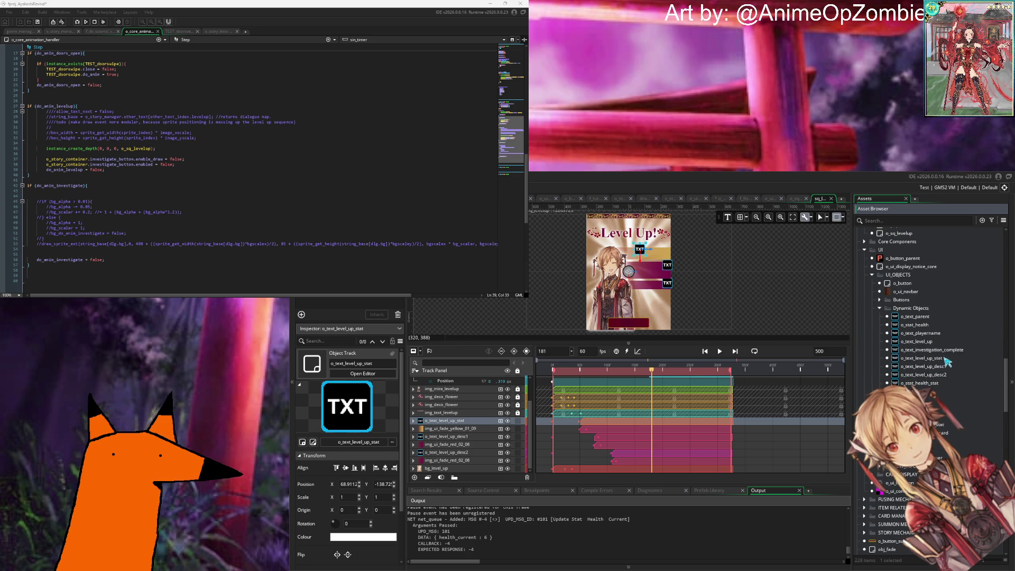
double_click(934, 359)
left_click(603, 290)
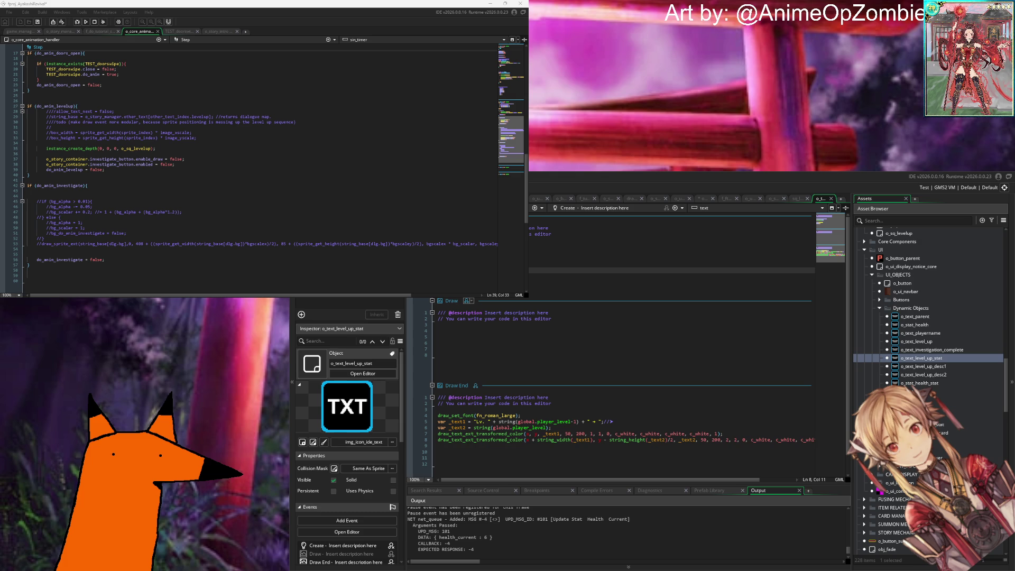
Step: In Draw End line 5, replace player_level-1 with player_save_data.stat.level_current
left_click(579, 315)
scroll(579, 315, "down", 1)
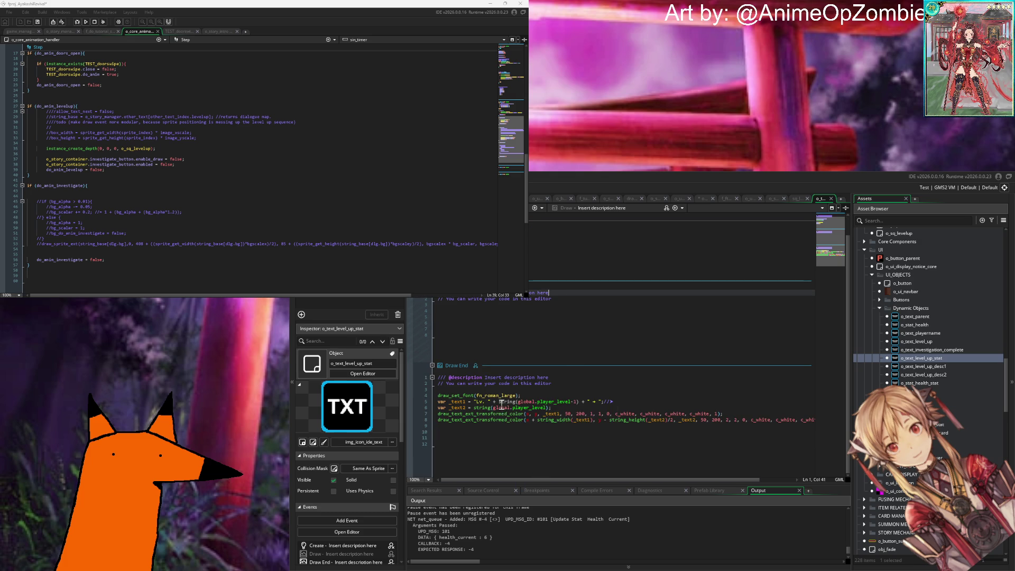
mouse_move(503, 407)
left_click(577, 403)
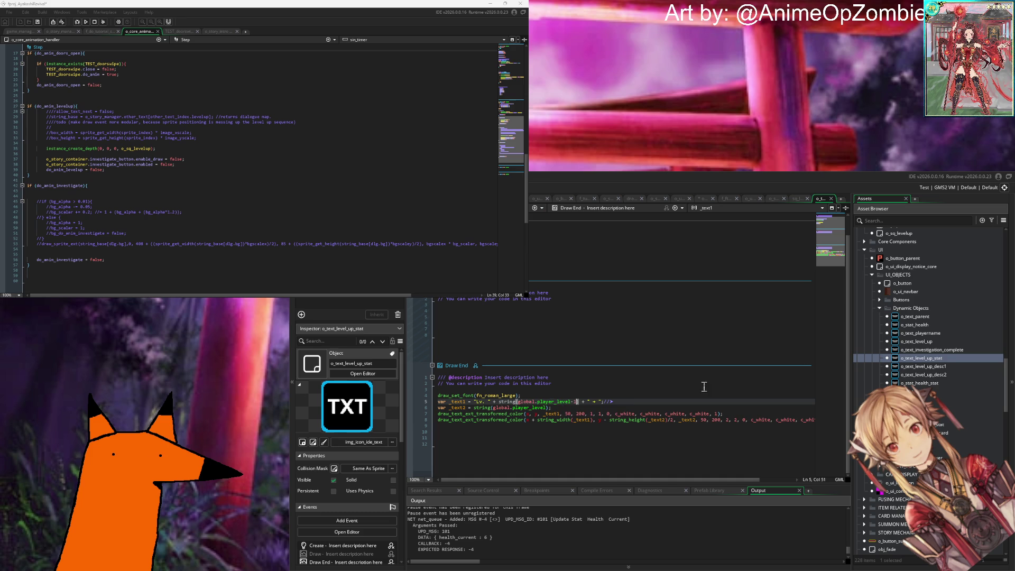
key("BackSpace")
key("BackSpace")
key("BackSpace")
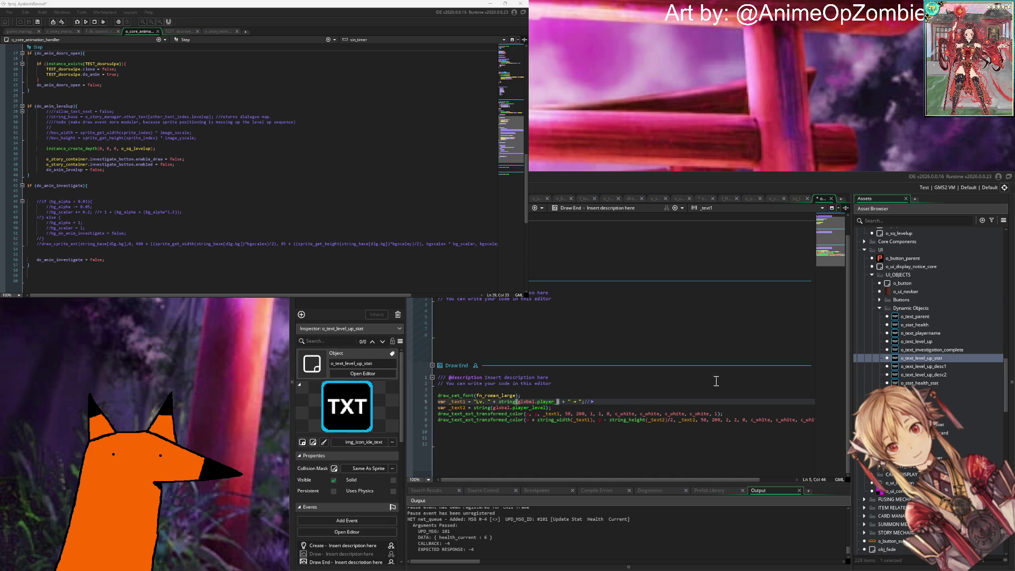
type("save_data.stat.level_current")
Step: Switch to game_manager's Create code
left_click(263, 108)
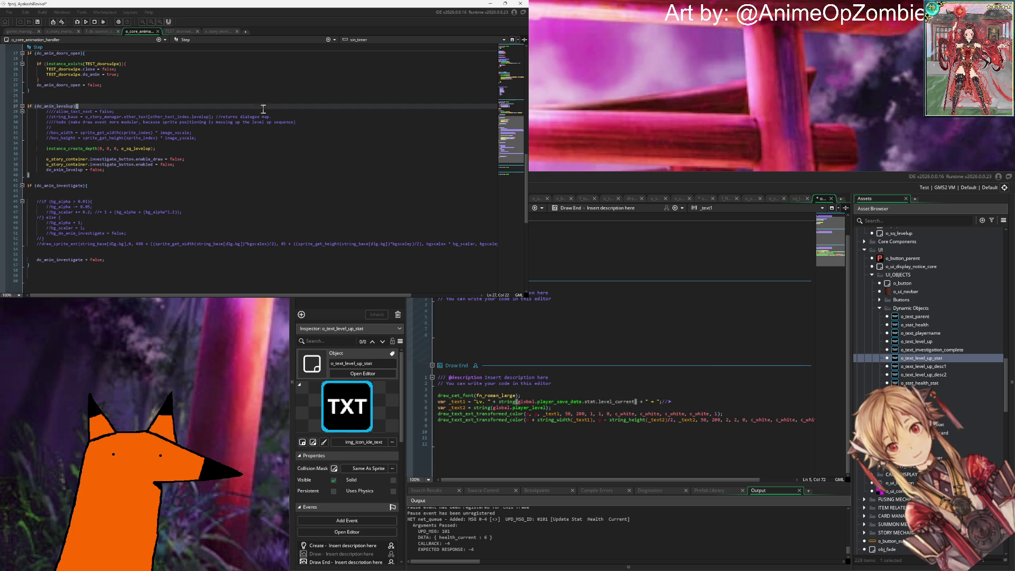
left_click(27, 32)
scroll(119, 110, "up", 20)
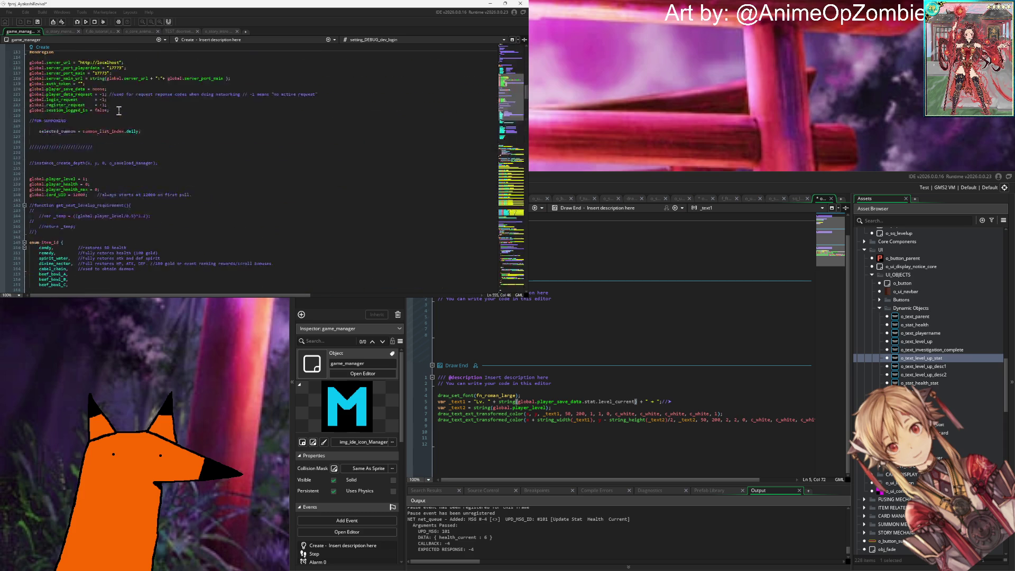
Step: Review the Draw End code and search the project for every use of global.player_save_Data
scroll(119, 110, "down", 20)
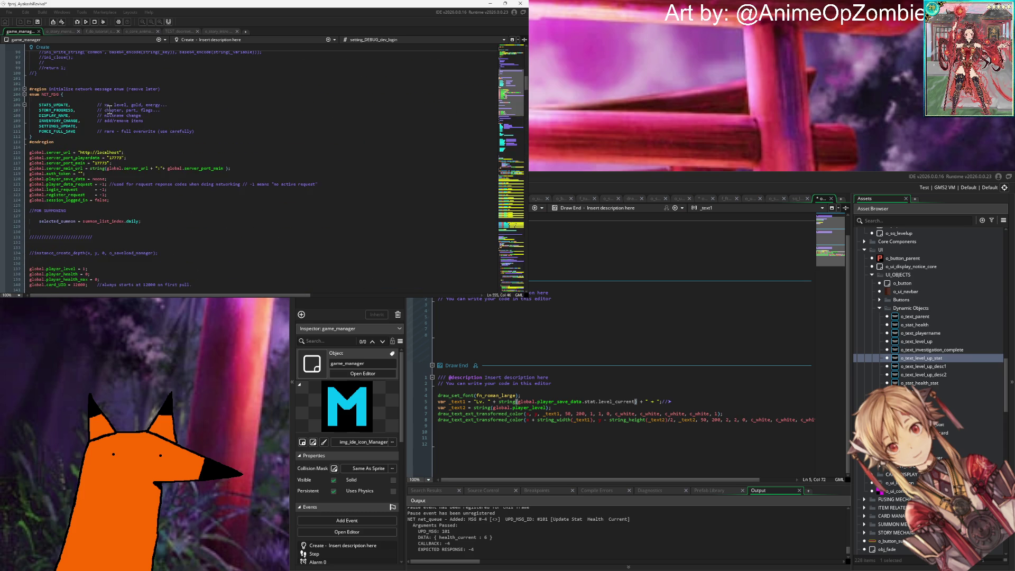
scroll(109, 110, "down", 20)
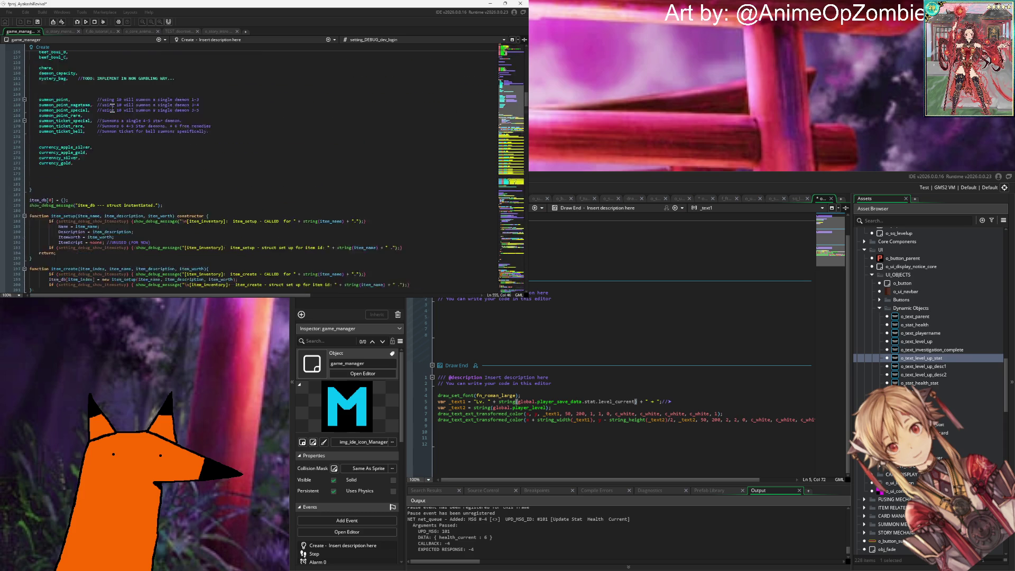
scroll(112, 107, "up", 10)
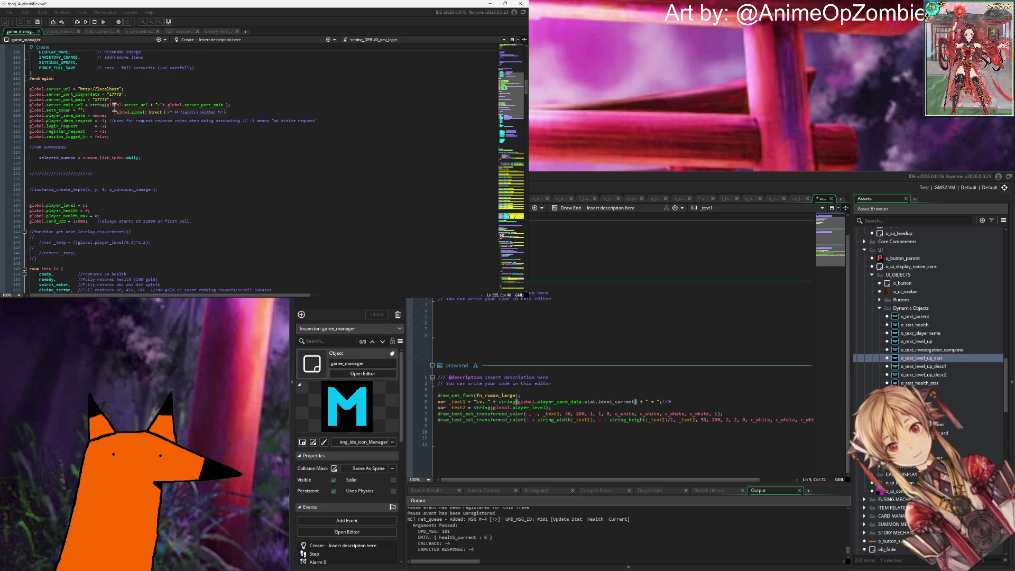
scroll(114, 106, "down", 20)
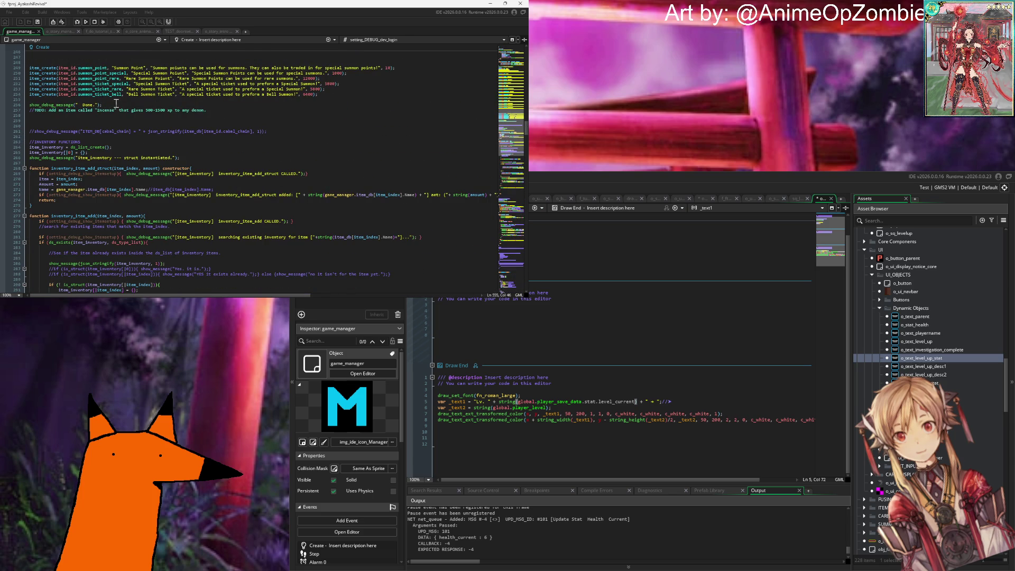
left_click(583, 292)
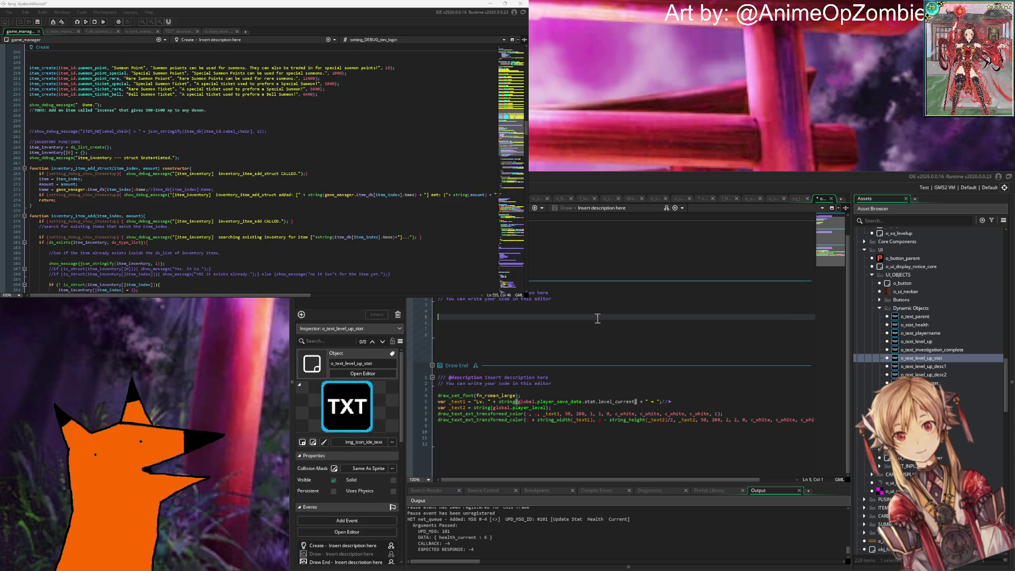
key("ctrl+f")
type("global.player_save_data")
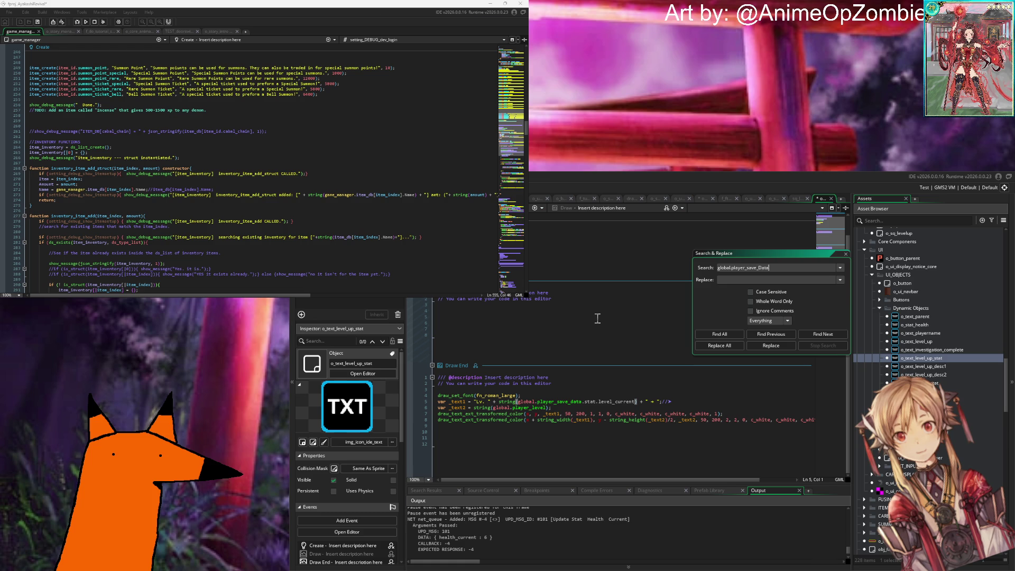
key("Return")
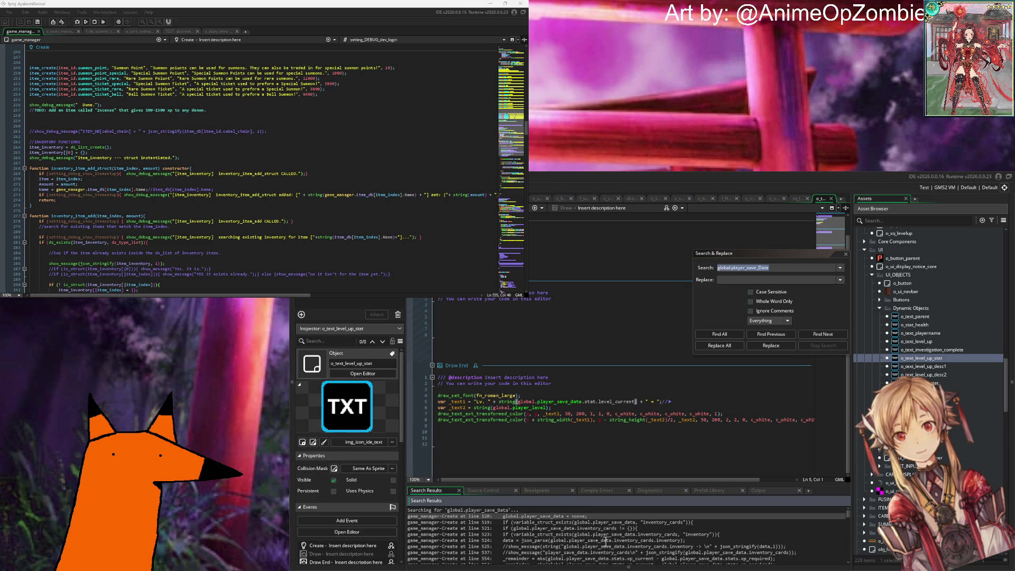
scroll(602, 516, "down", 1)
scroll(603, 516, "down", 2)
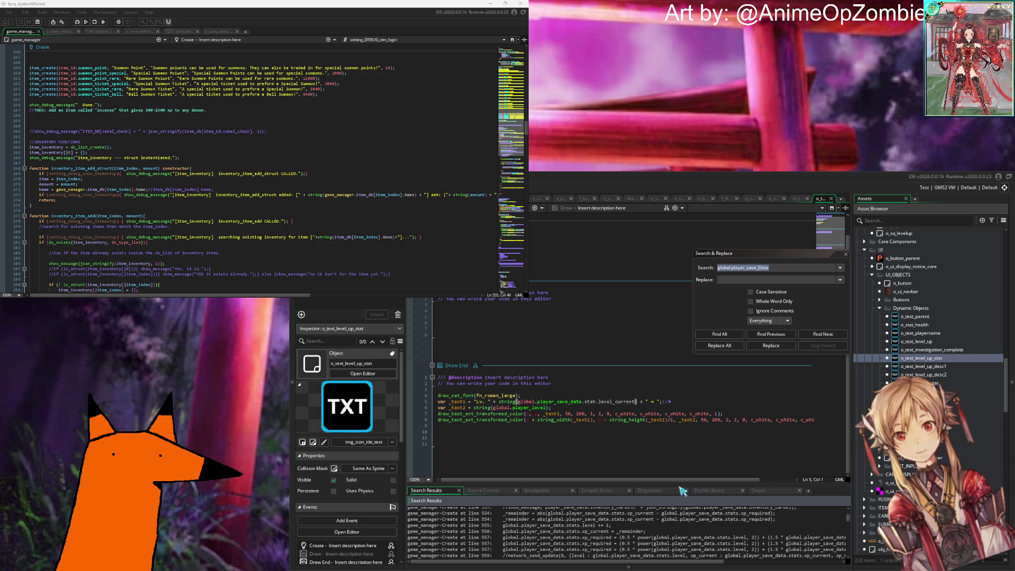
Step: Fix _text1 to use global.player_save_data.stats.level, then close the o_text_level_up_stat editor
left_click(622, 403)
key("BackSpace")
key("BackSpace")
key("BackSpace")
type("s..le")
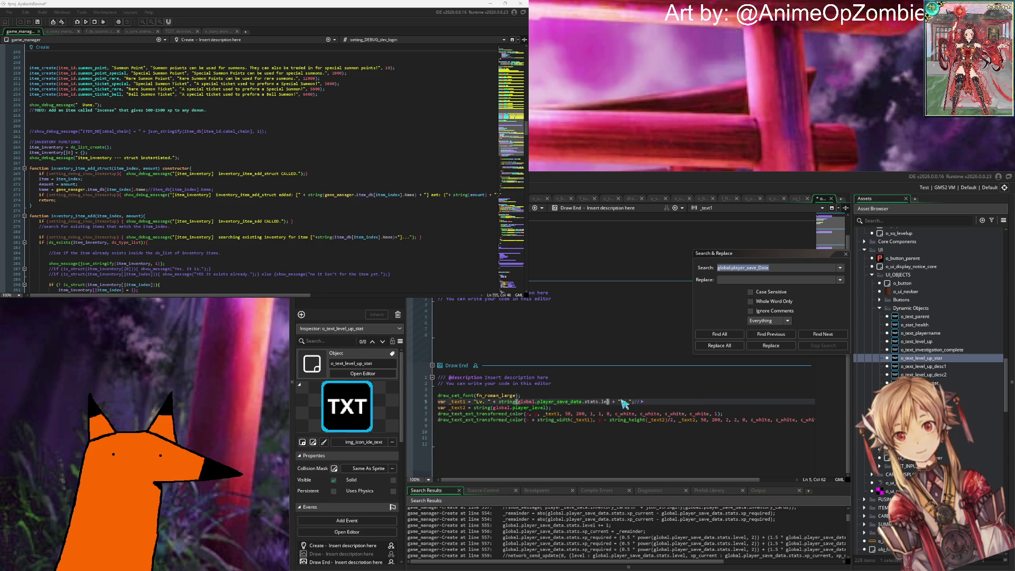
left_click(658, 402)
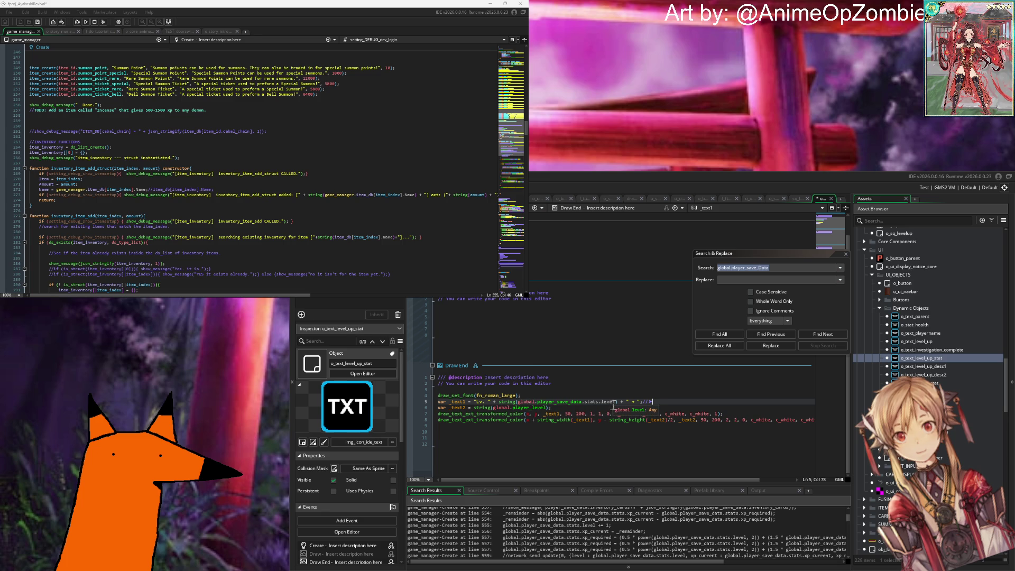
left_click(717, 398)
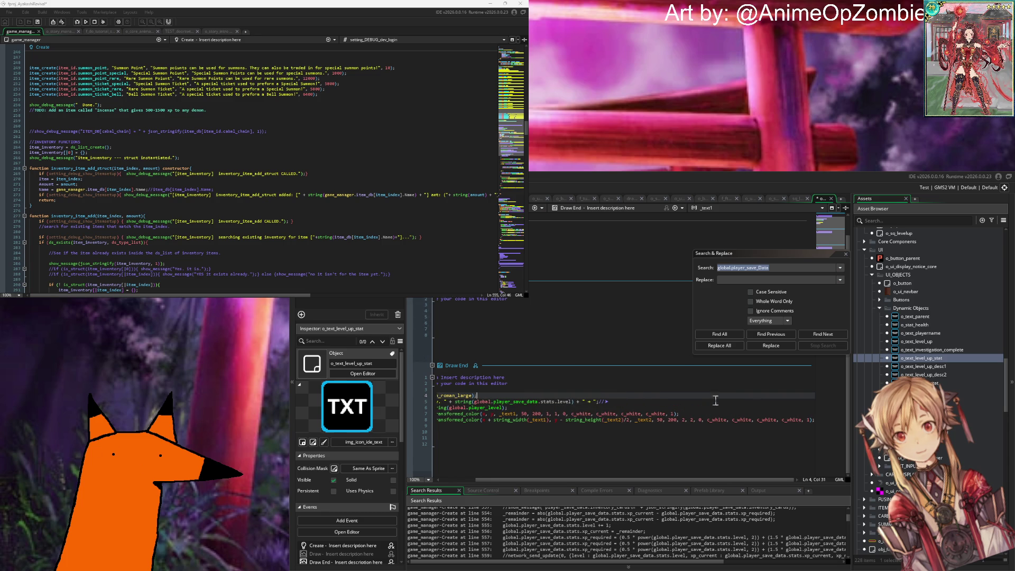
left_click(678, 402)
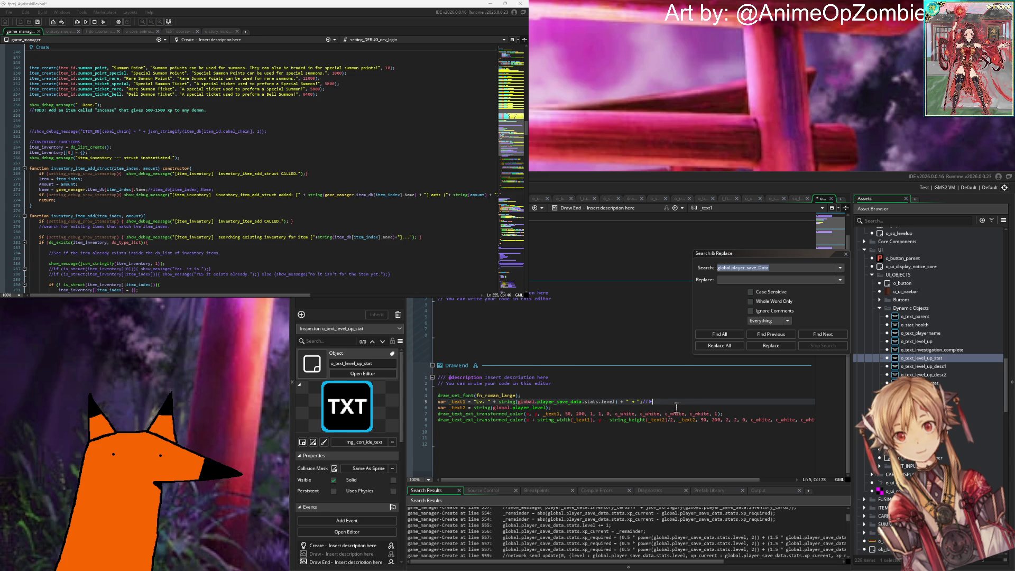
left_click(831, 198)
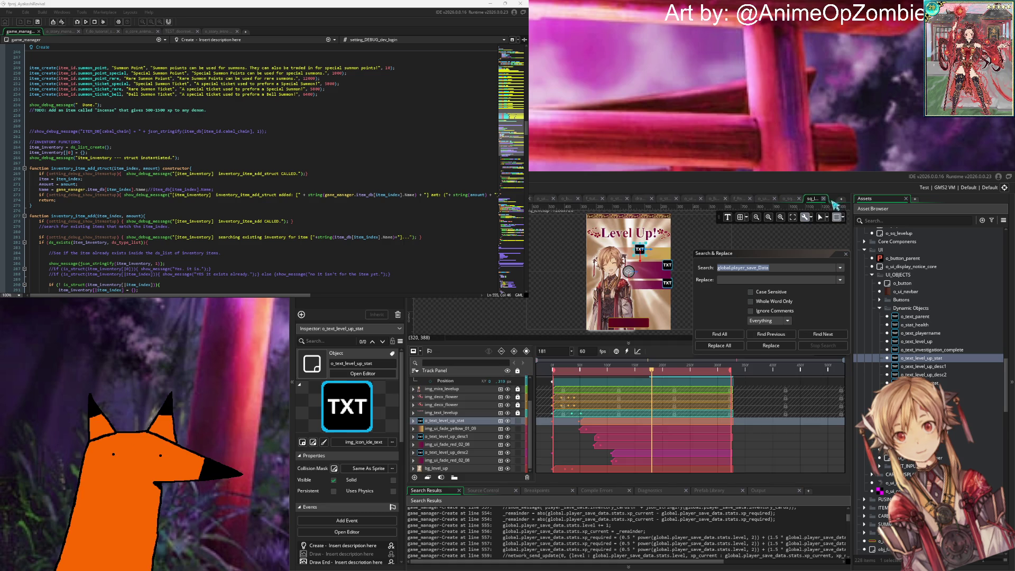
left_click(464, 436)
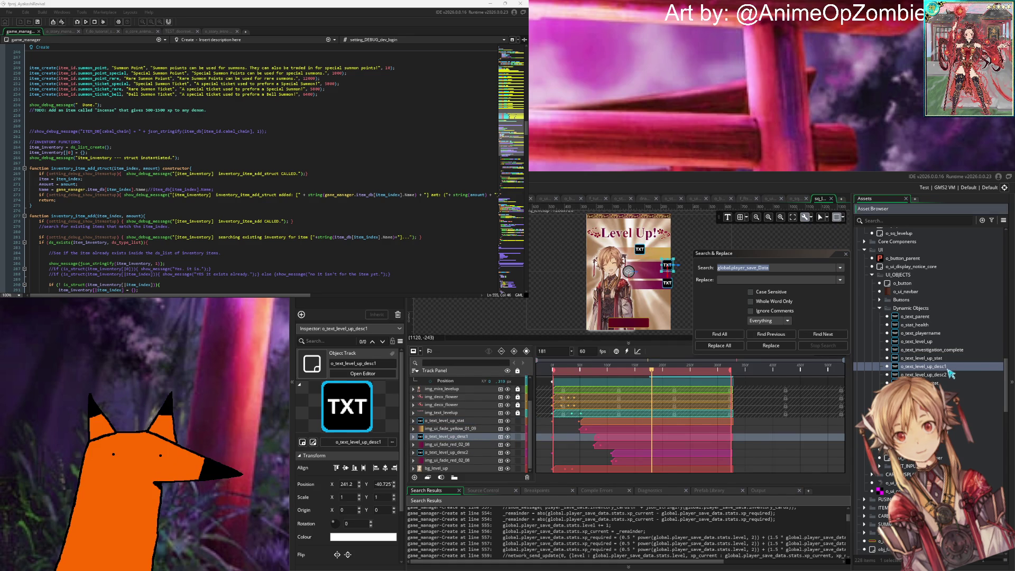
double_click(941, 367)
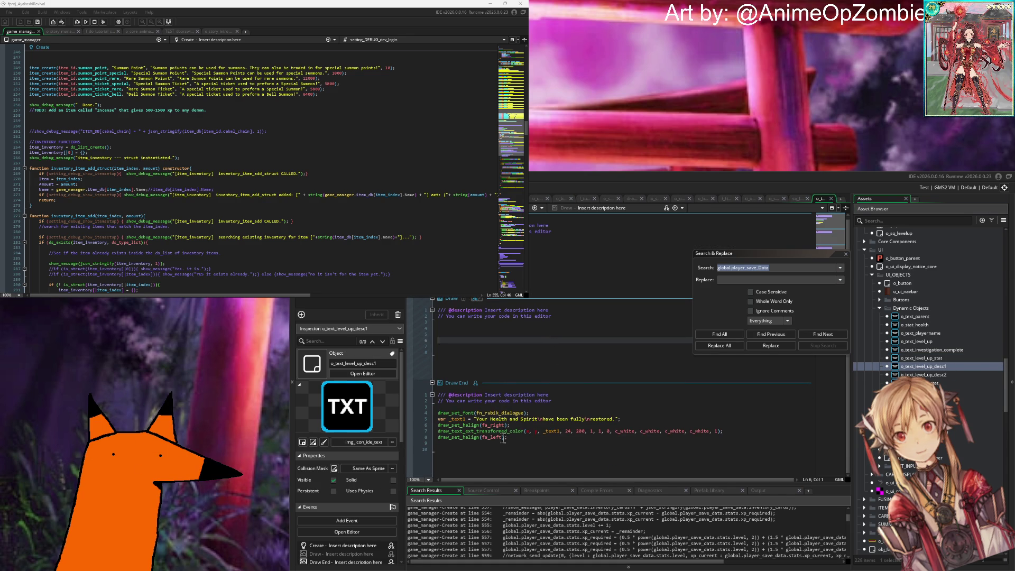
scroll(531, 428, "up", 1)
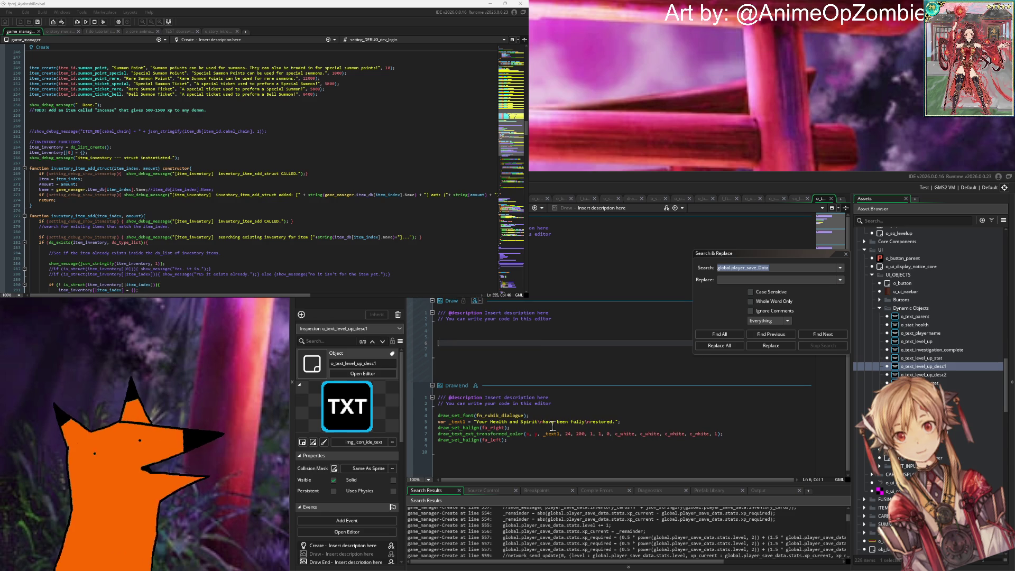
left_click(617, 423)
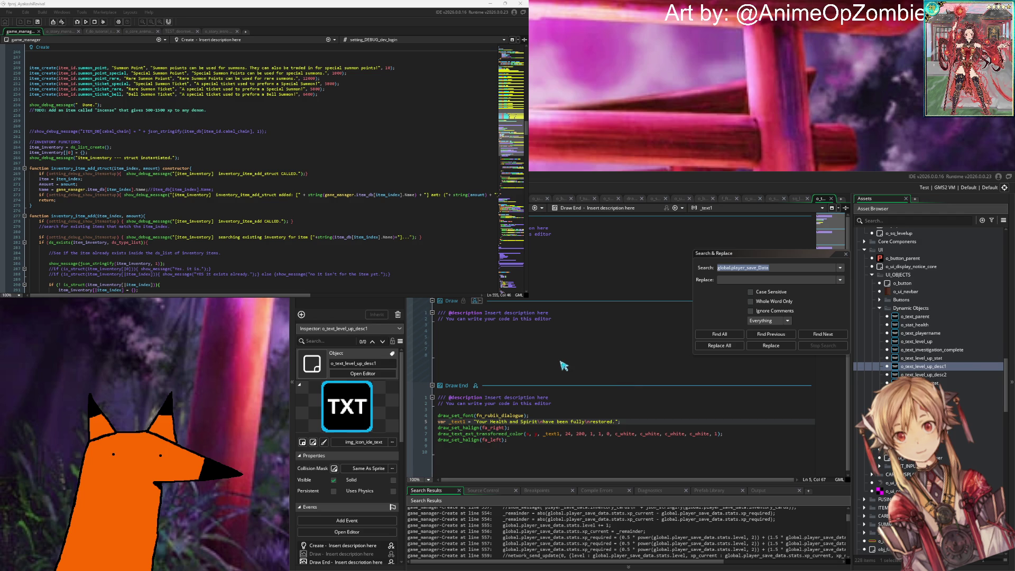
left_click(831, 200)
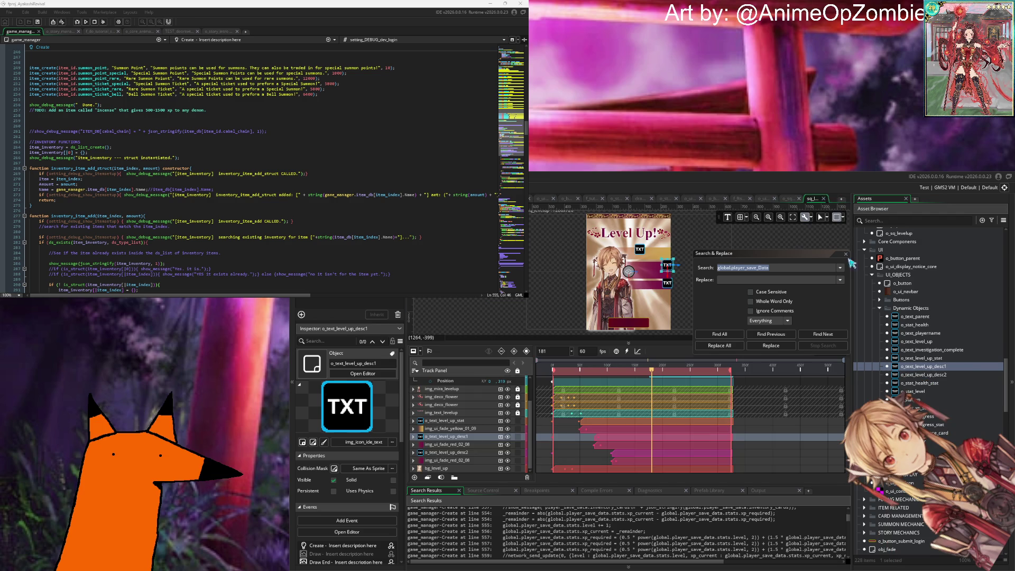
double_click(949, 383)
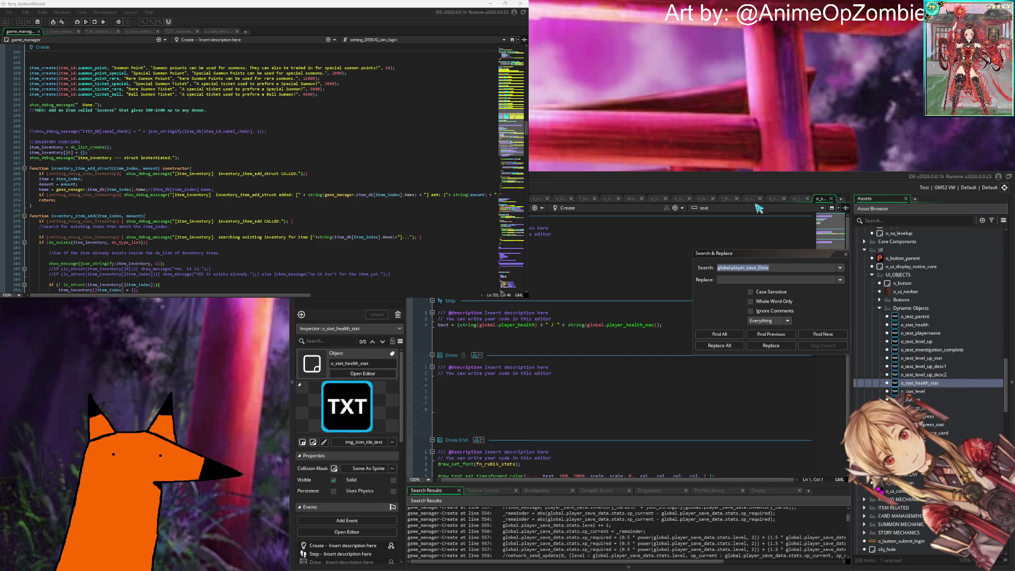
left_click(832, 199)
double_click(940, 375)
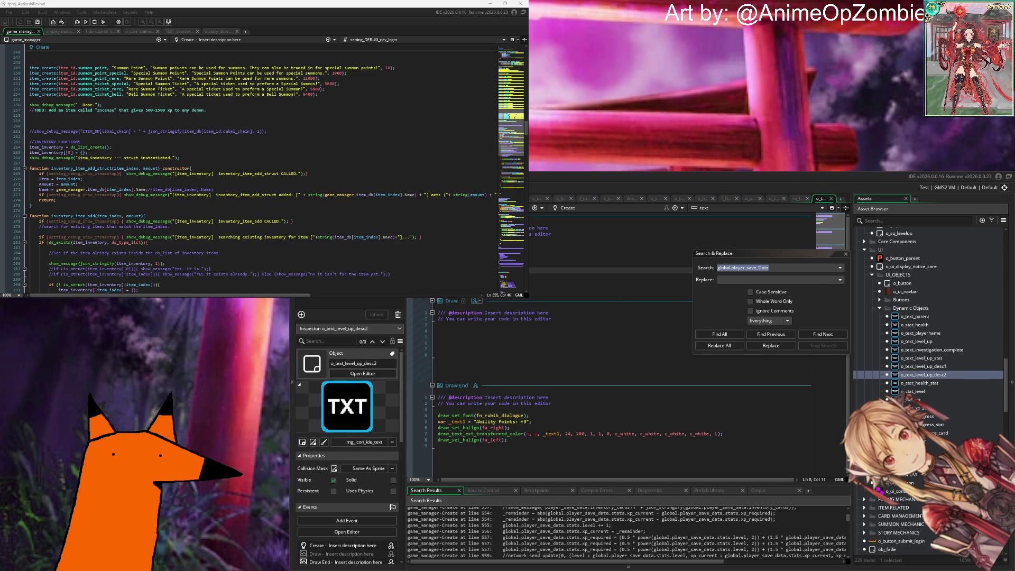
left_click(559, 421)
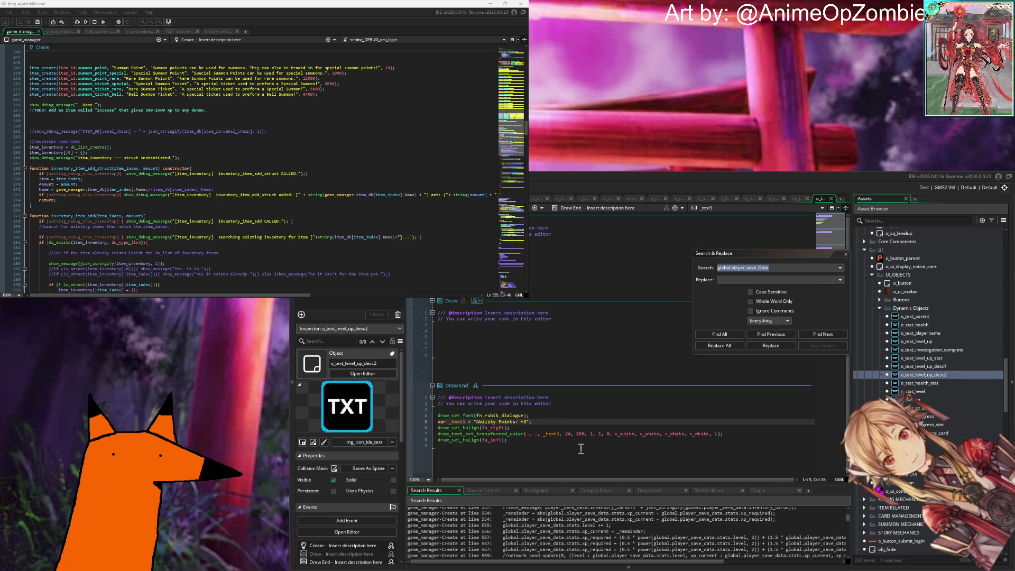
left_click(508, 440)
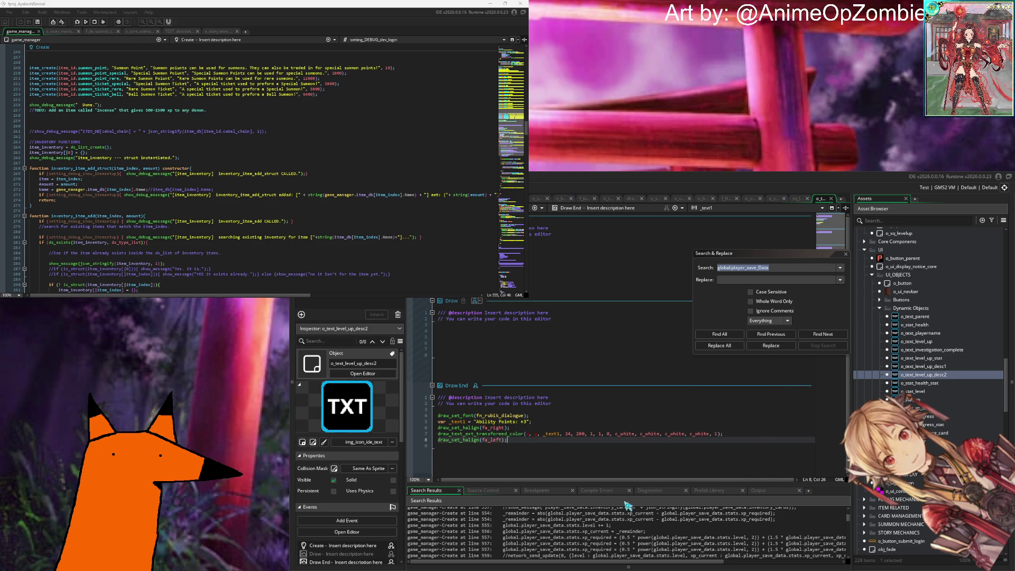
left_click(831, 199)
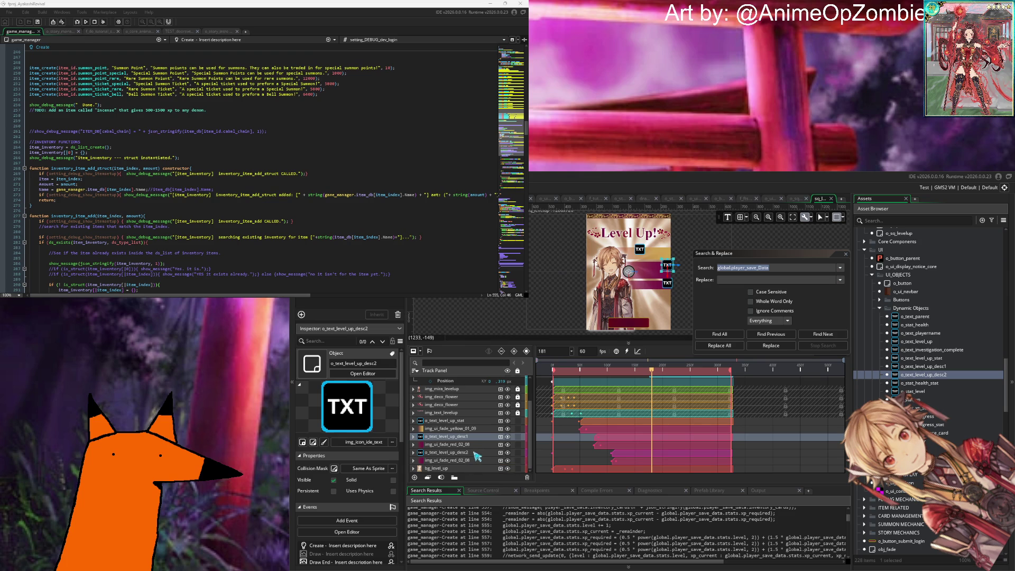
Step: Select the o_button_bonus_notice_1 track, confirm no compile errors, and view the Output error block
scroll(475, 454, "up", 2)
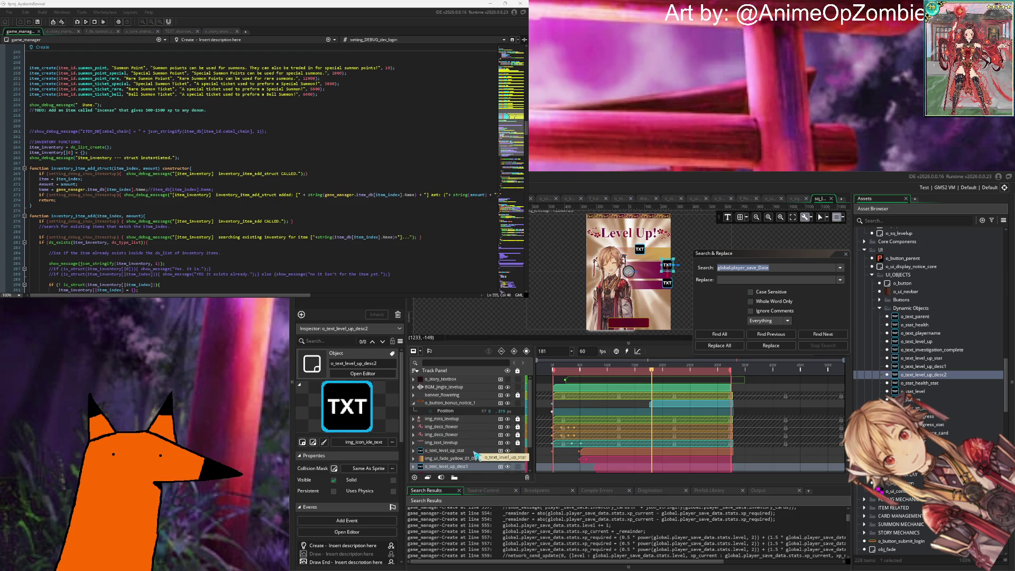
left_click(415, 404)
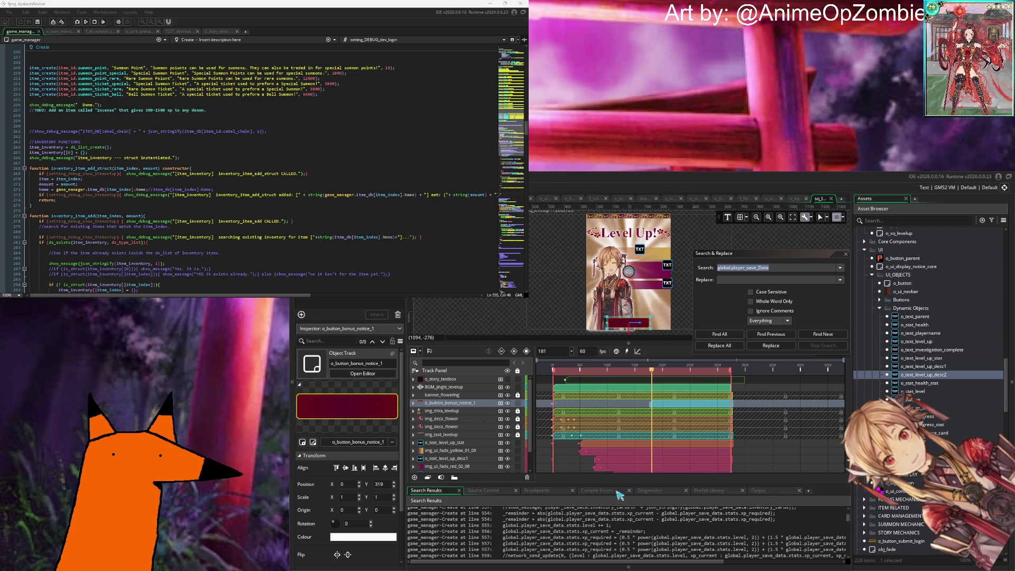
left_click(602, 497)
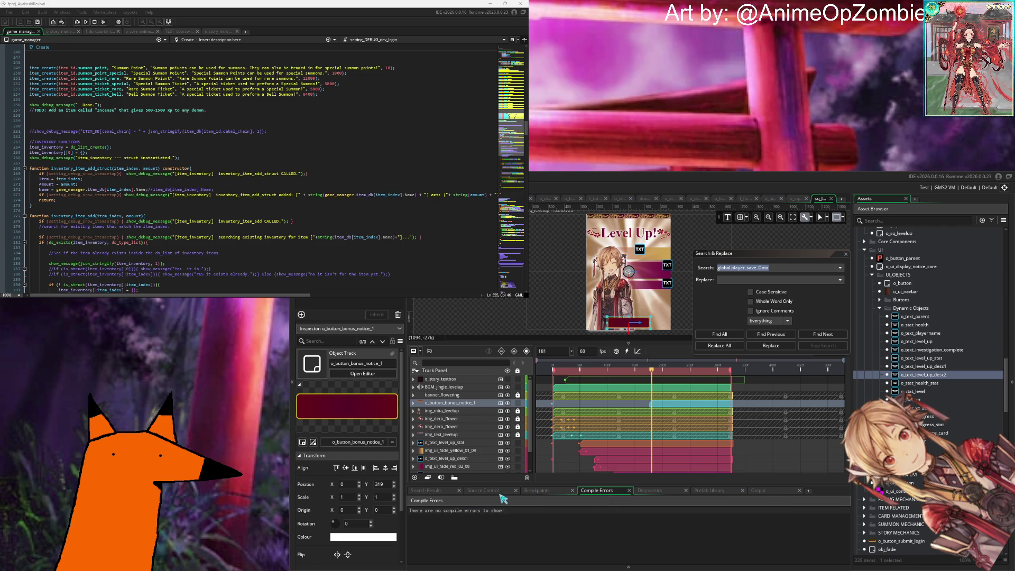
left_click(445, 495)
left_click(759, 491)
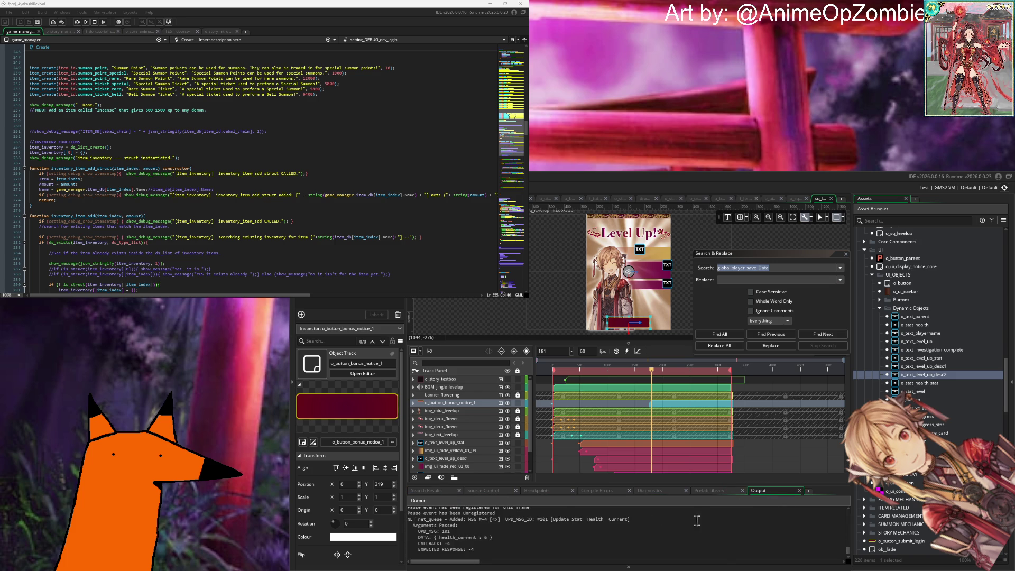
scroll(545, 525, "down", 5)
scroll(564, 525, "up", 3)
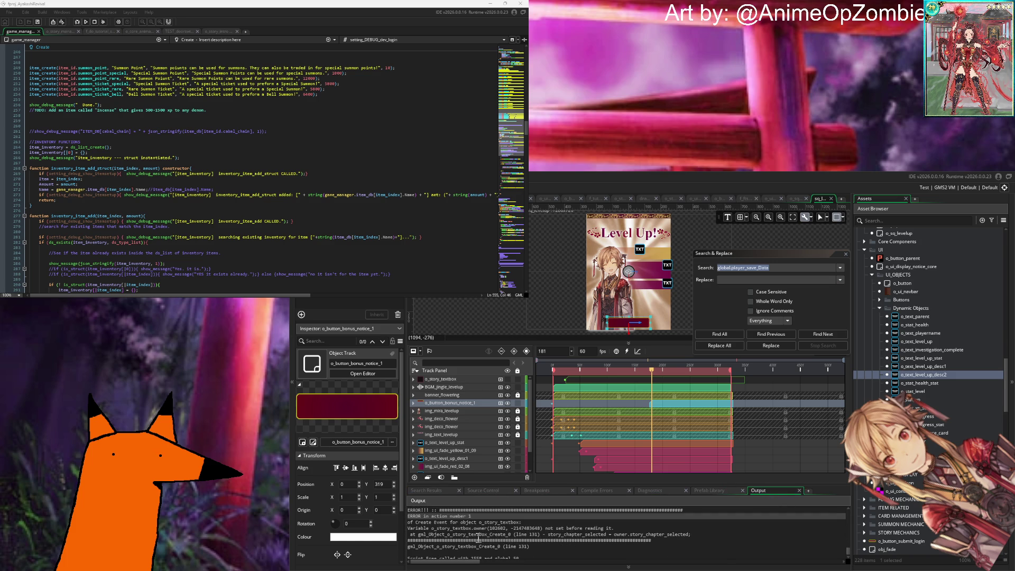
Step: Search the whole project for o_story_textbox, finding six results
double_click(478, 535)
left_click(480, 537)
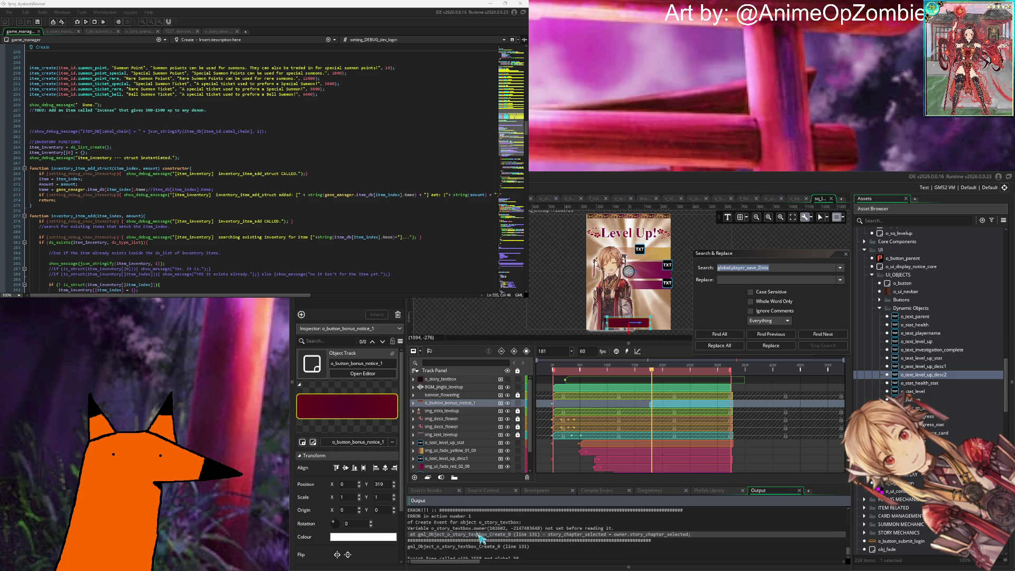
key("ctrl+shift+f")
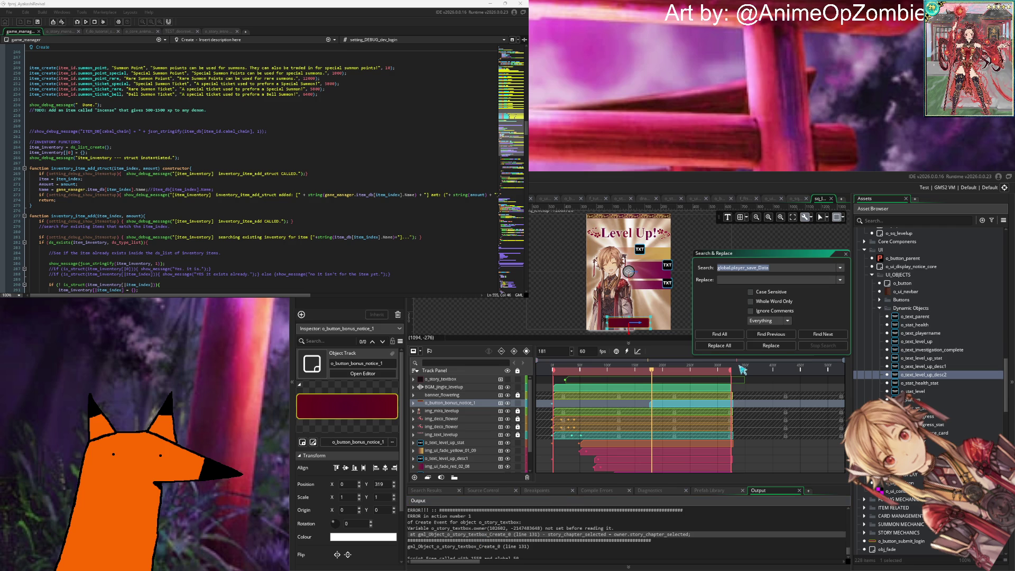
type("o_story_textbox")
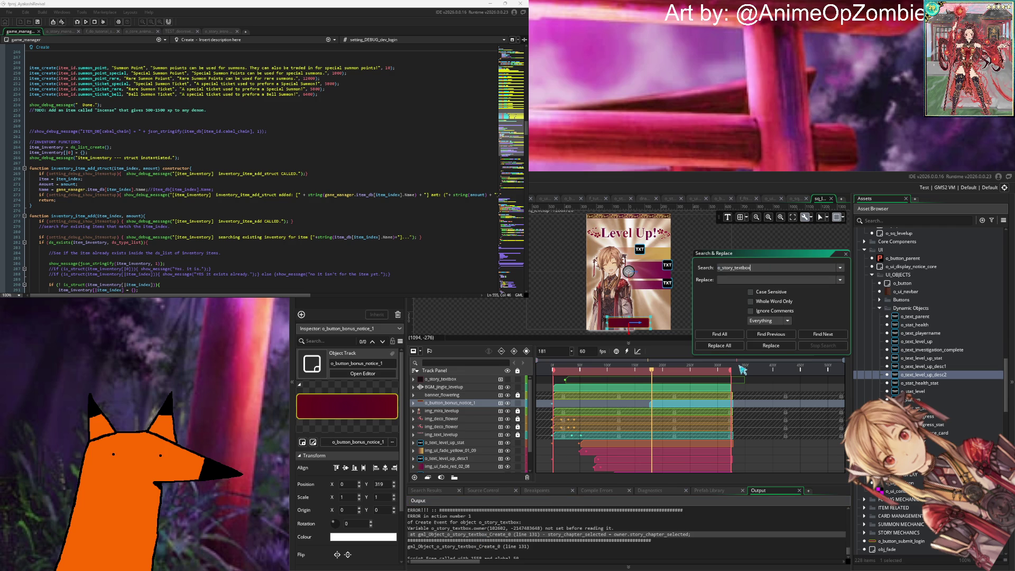
key("Return")
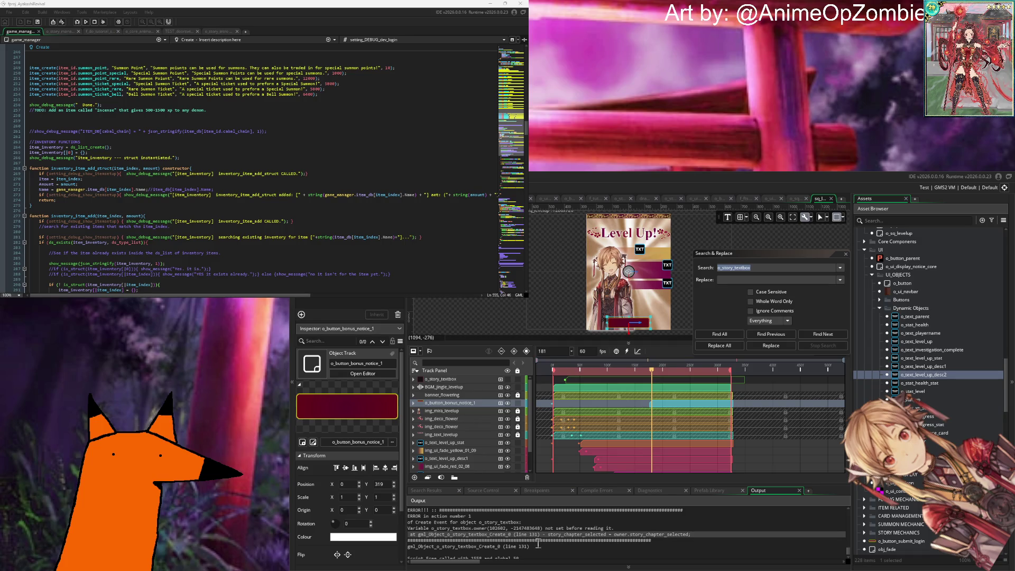
Step: Search o_story_textbox.owner (no results), revert to o_story_textbox, and return to the Output log
left_click(756, 272)
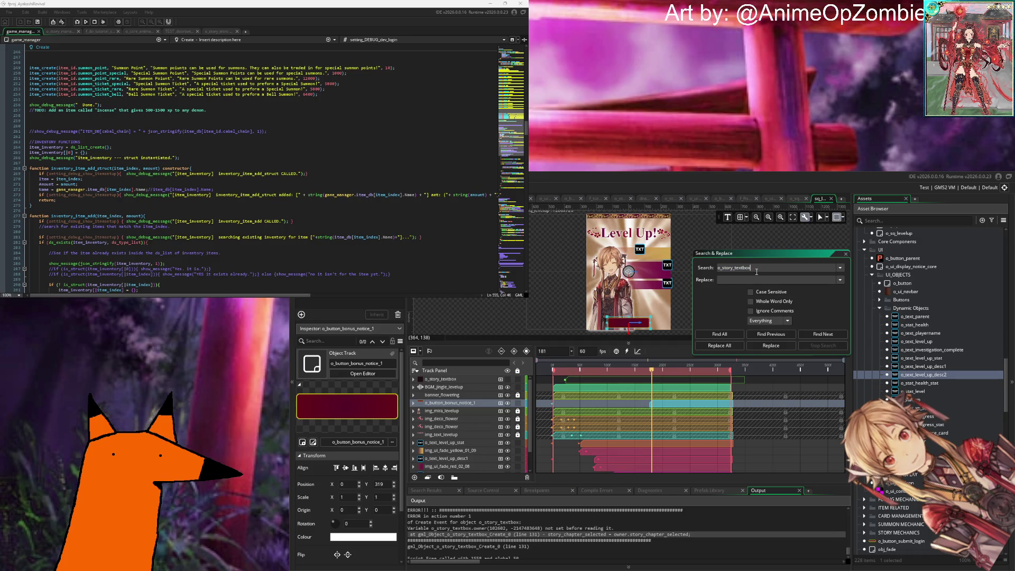
type(".owner")
key("Return")
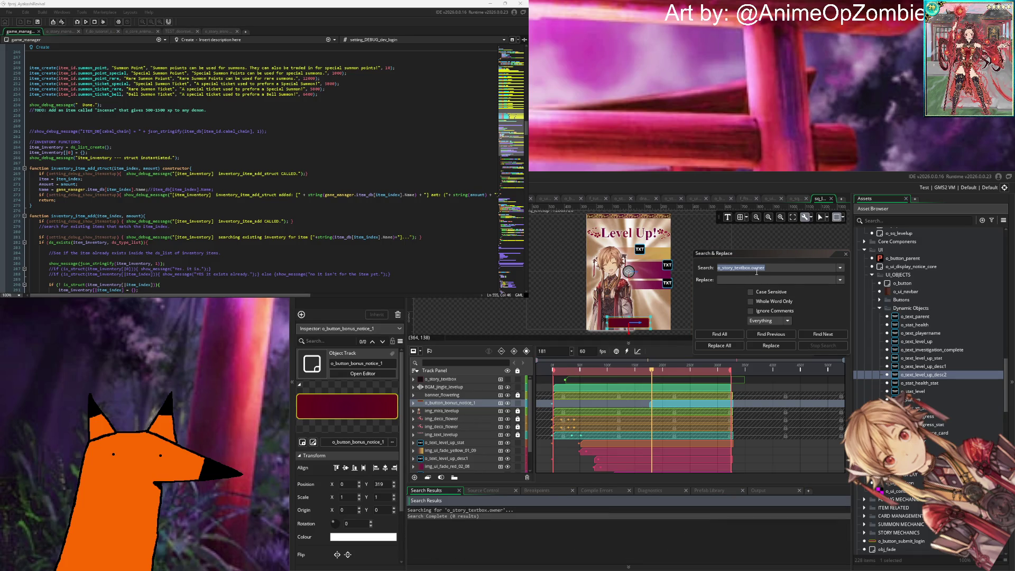
left_click(779, 268)
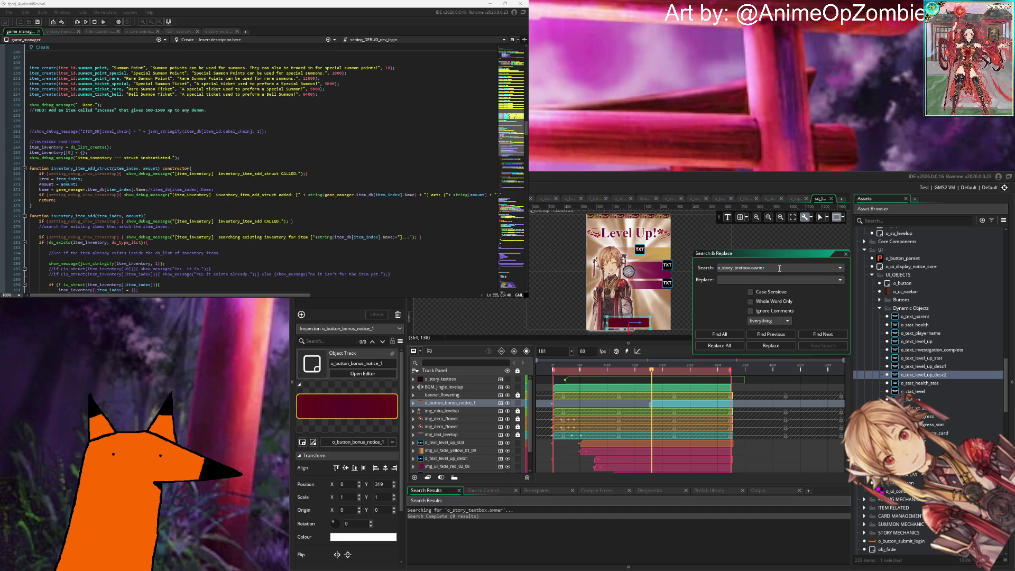
key("BackSpace")
key("BackSpace")
key("BackSpace")
key("Return")
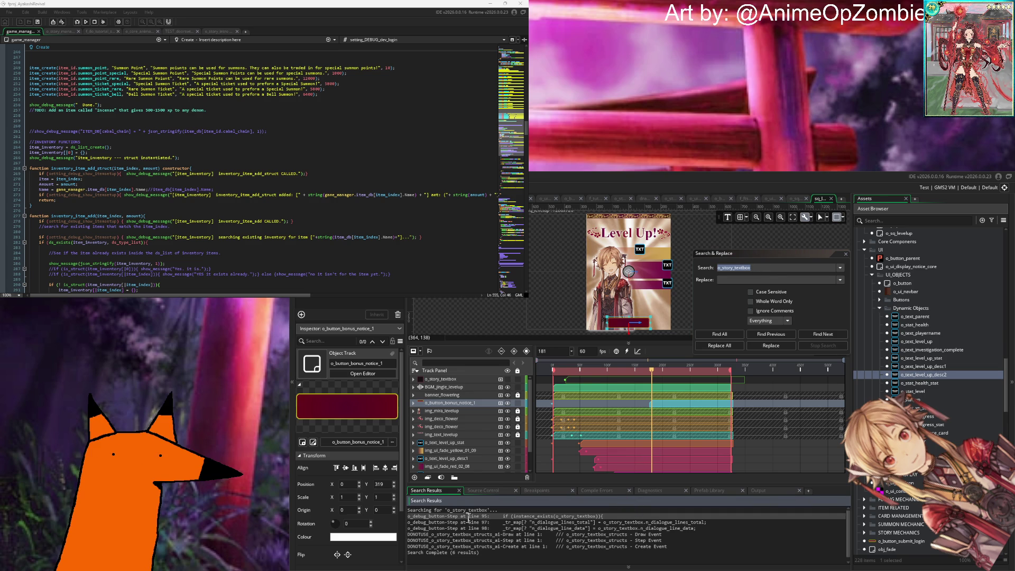
left_click(764, 491)
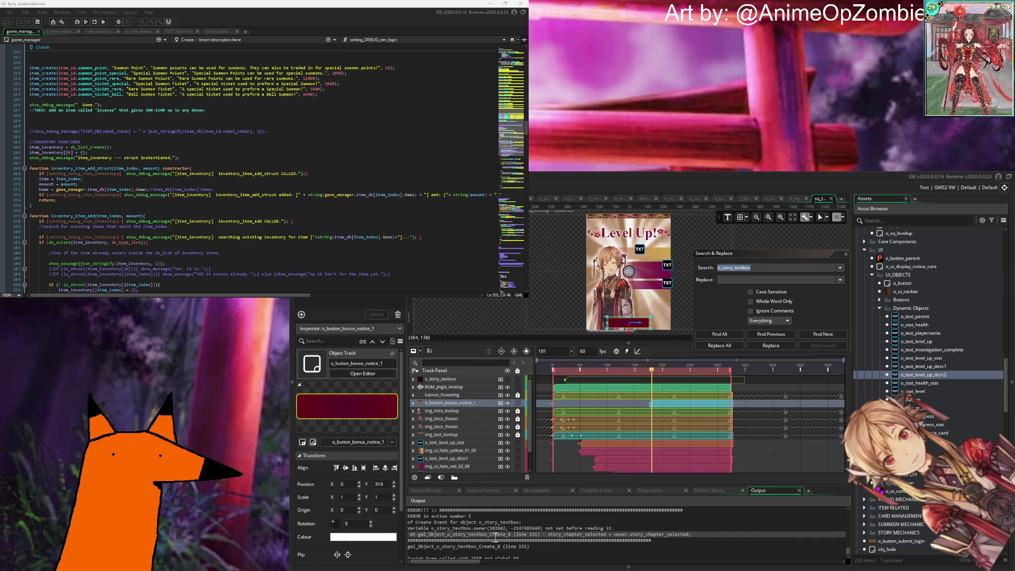
Step: Inspect the story_chapter_selected error line, then rebuild and launch the project again
double_click(589, 534)
left_click(653, 539)
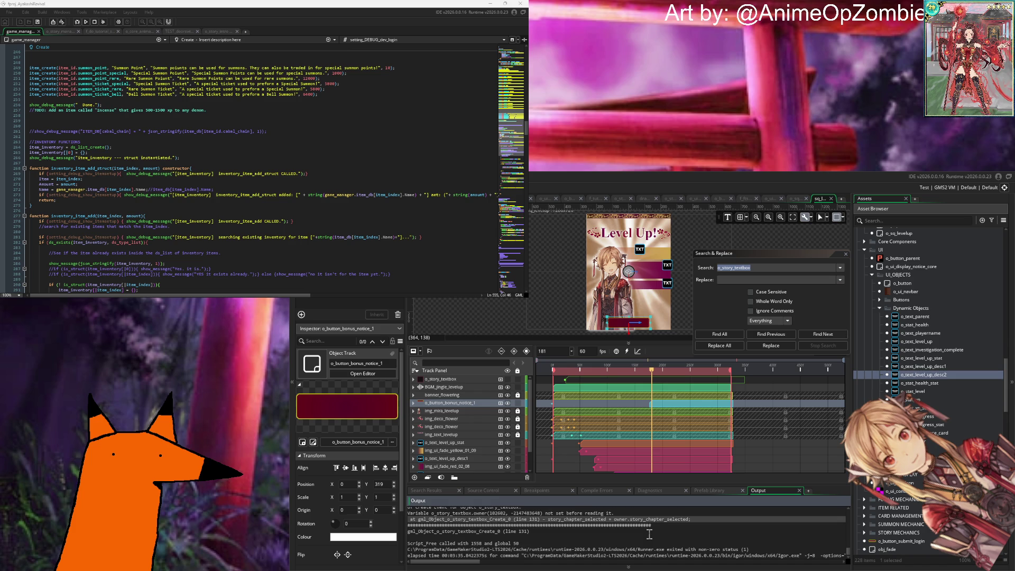
scroll(649, 529, "up", 3)
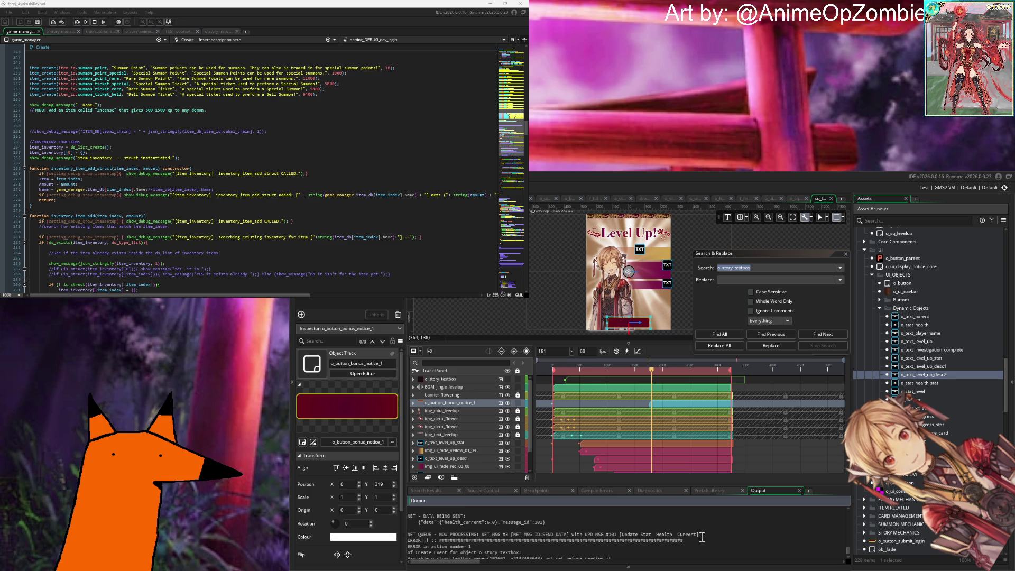
key("F5")
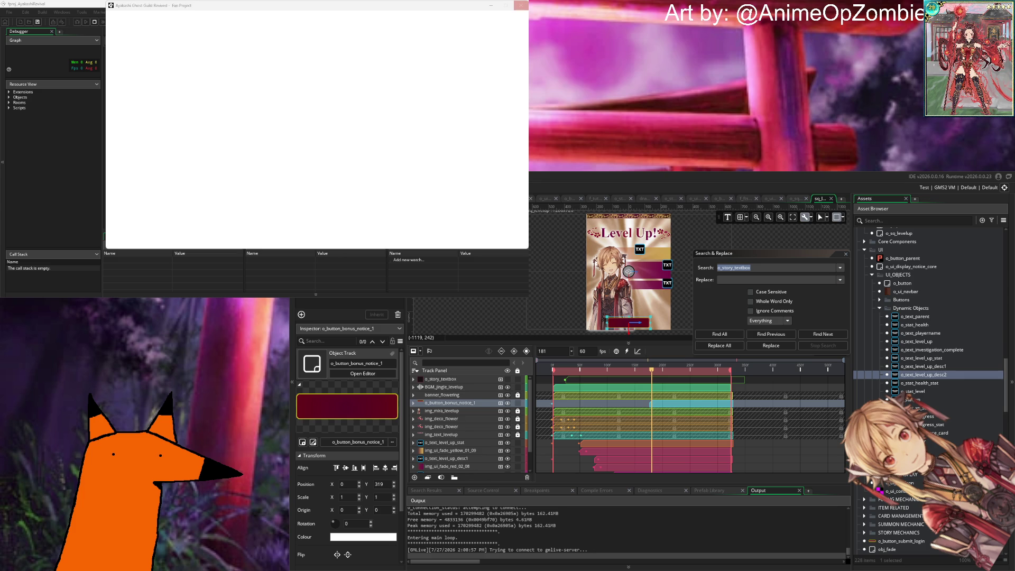
Step: Close the blank window, start the game, and log in with the test account into the guild
left_click(520, 6)
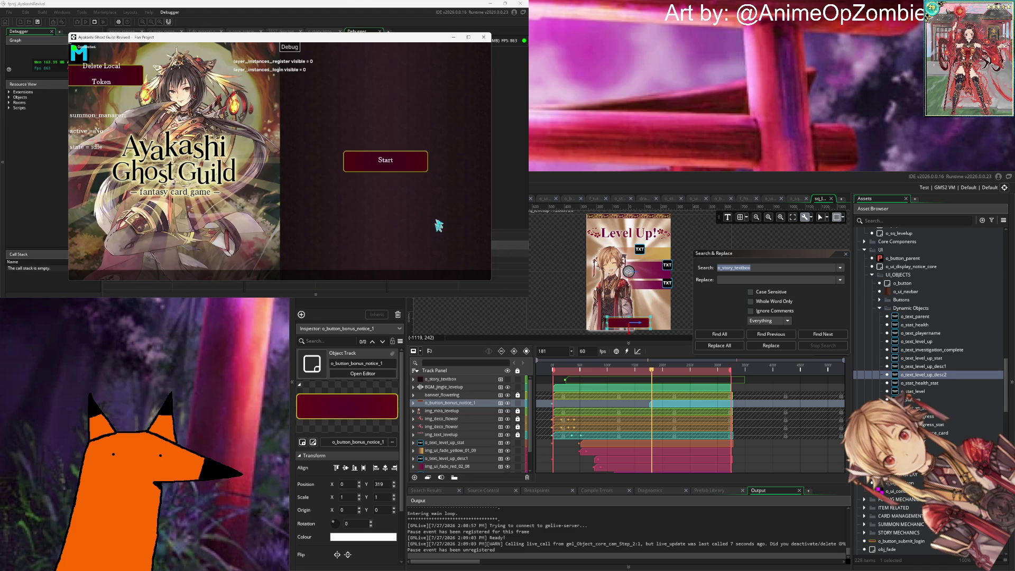
left_click(394, 163)
left_click(403, 258)
left_click(386, 221)
left_click(318, 219)
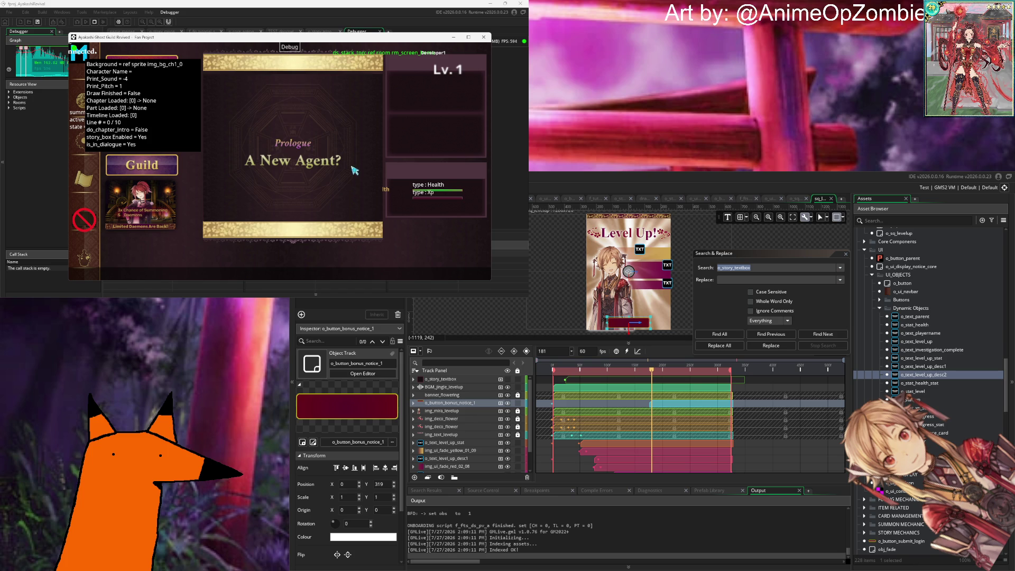
Step: Advance through the prologue, Barbetta summon result and Mira's dialogue, then trigger Cleanse
left_click(344, 199)
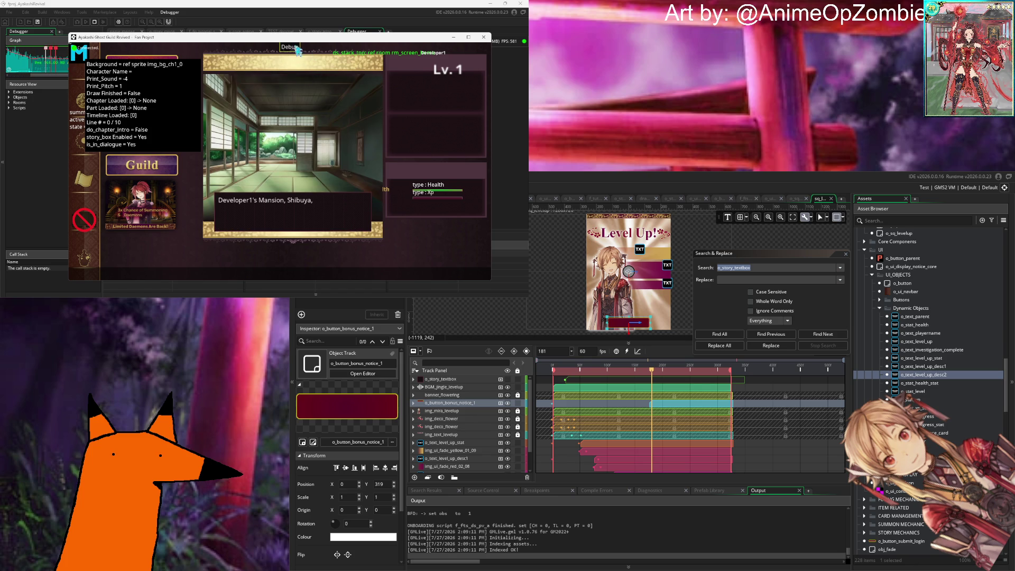
left_click(361, 222)
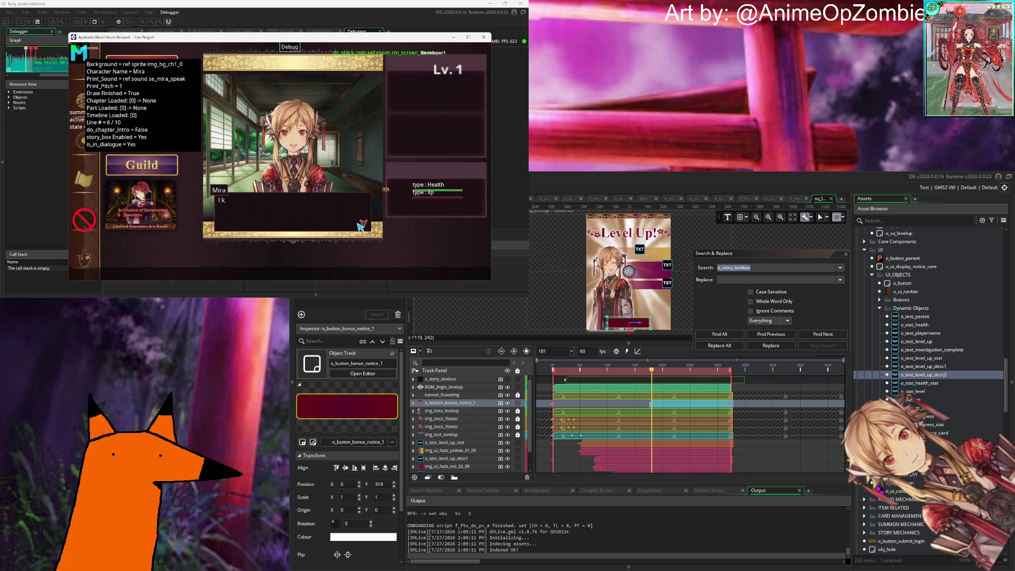
left_click(289, 267)
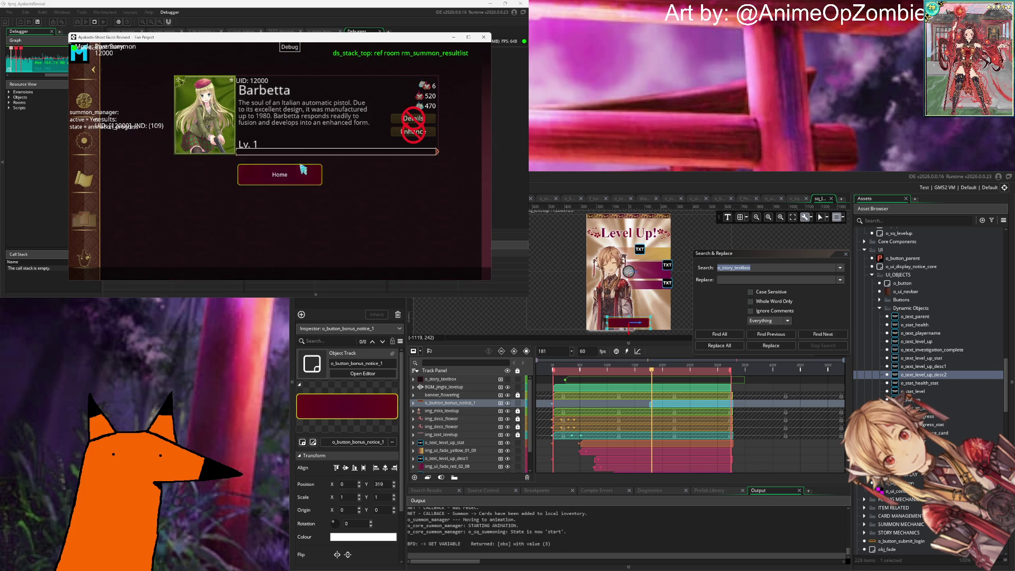
left_click(303, 168)
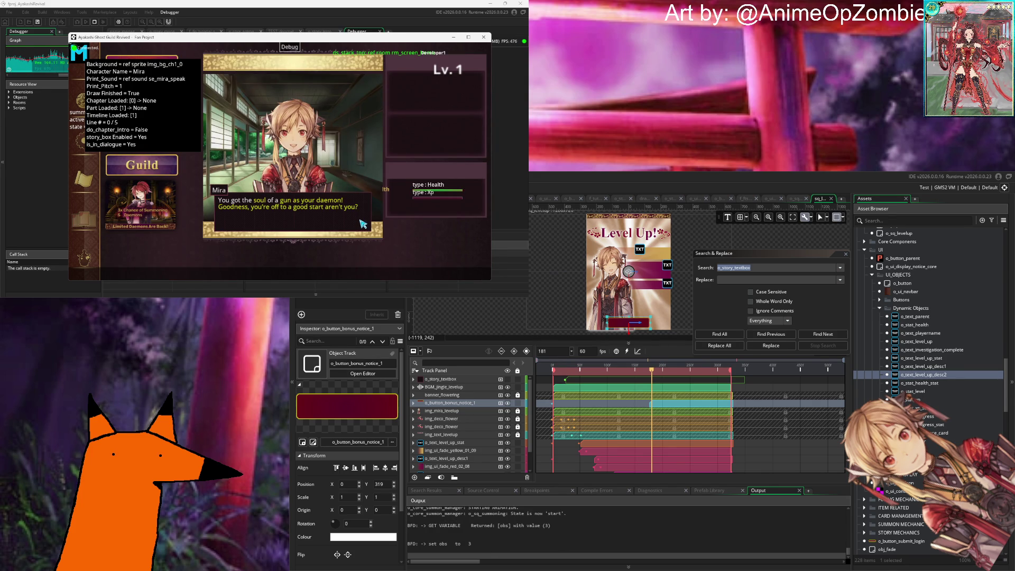
left_click(363, 224)
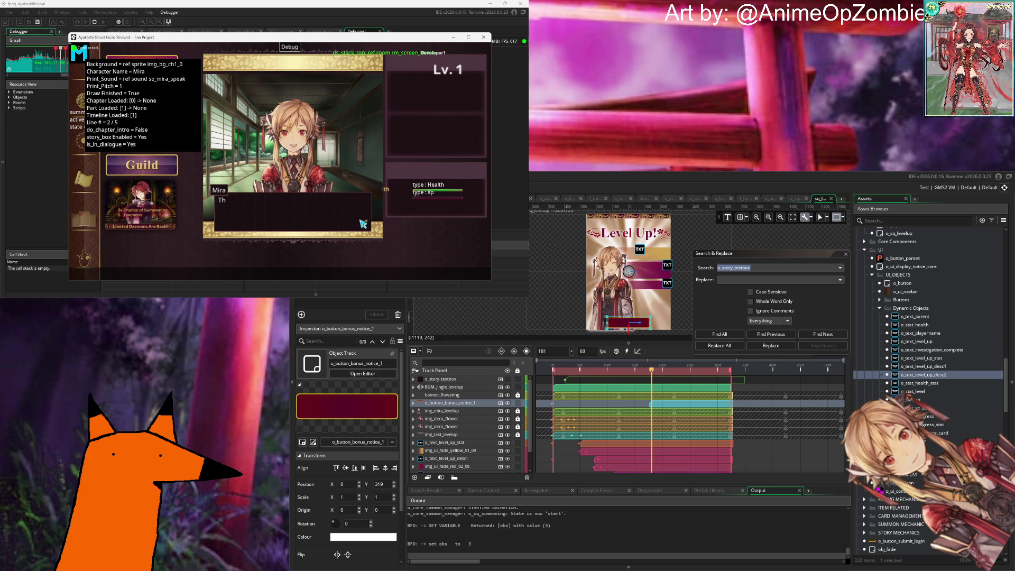
left_click(363, 224)
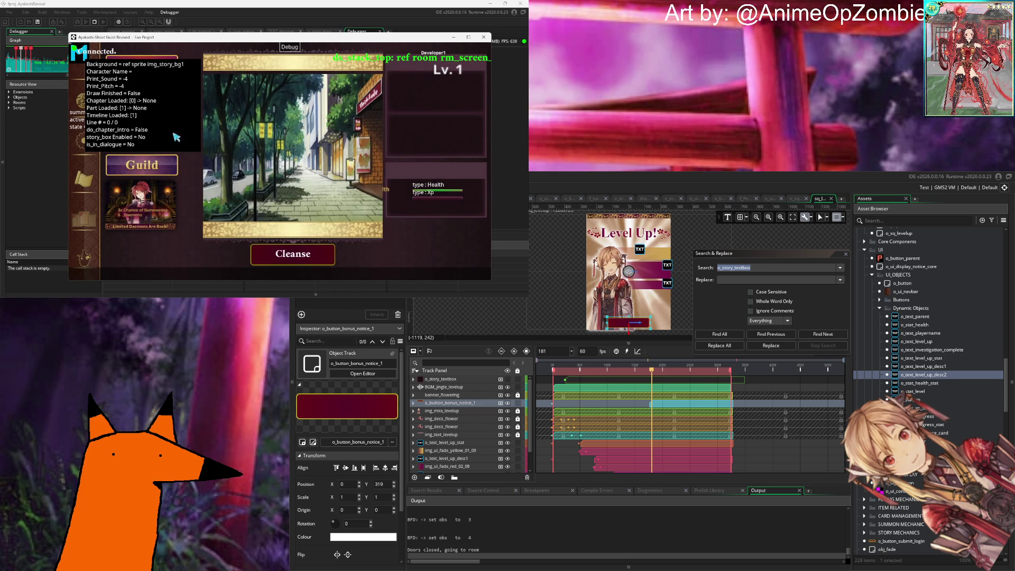
left_click(312, 254)
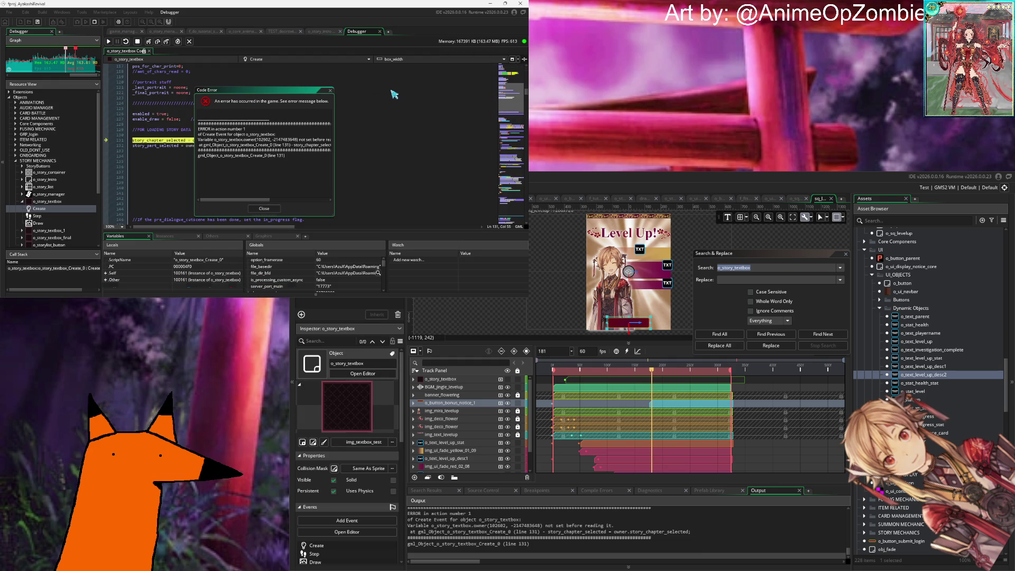
Step: Move the Code Error dialog aside and open the Locals debugger window
left_click_drag(235, 89, 411, 82)
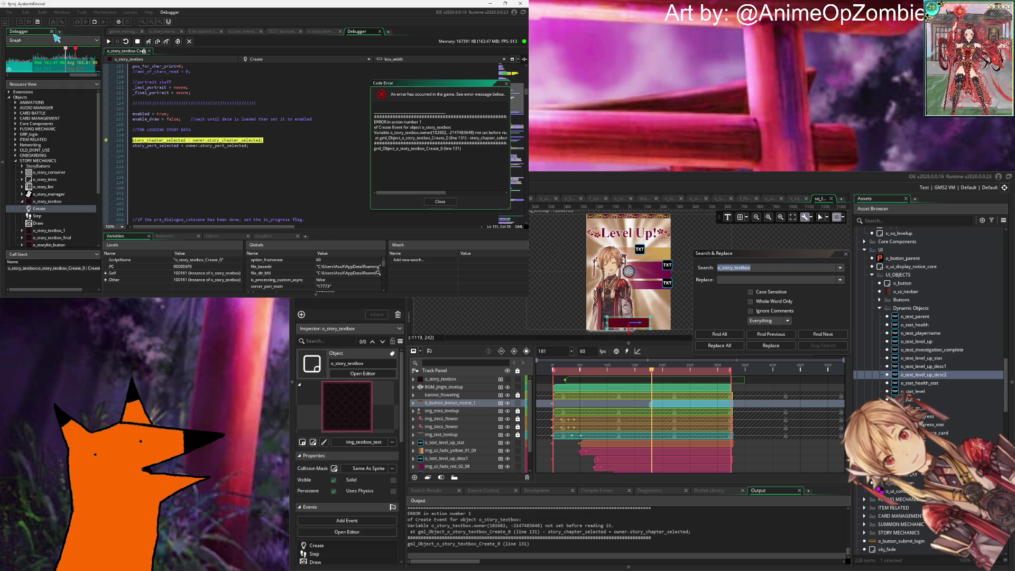
left_click(169, 13)
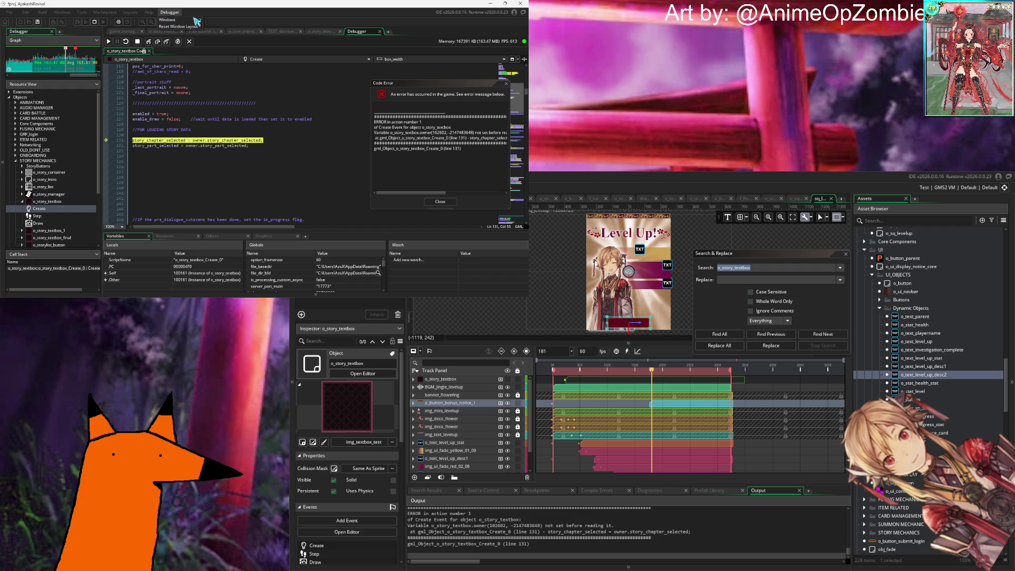
mouse_move(182, 19)
left_click(235, 26)
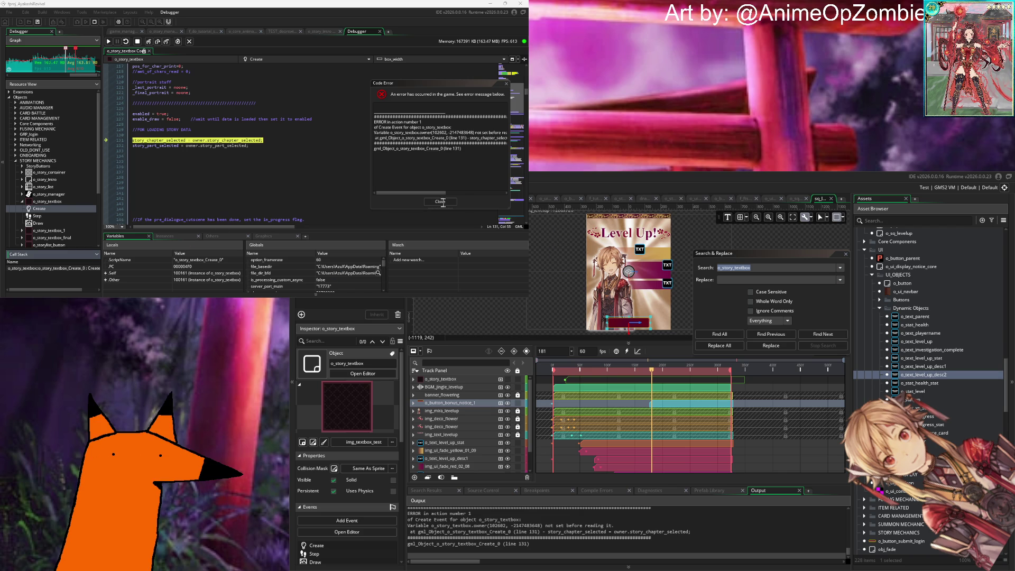
left_click_drag(389, 86, 293, 75)
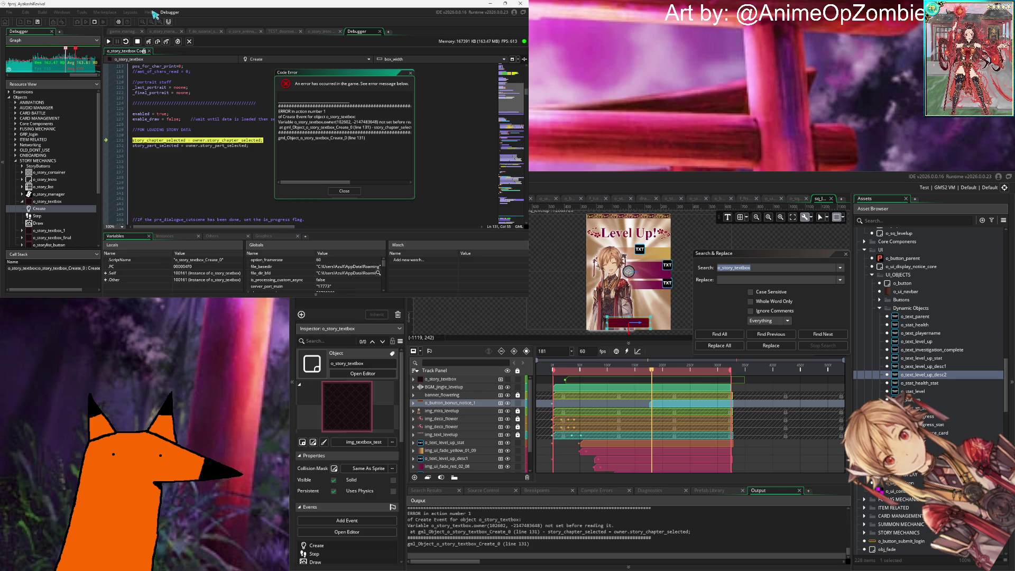
left_click(170, 12)
mouse_move(168, 20)
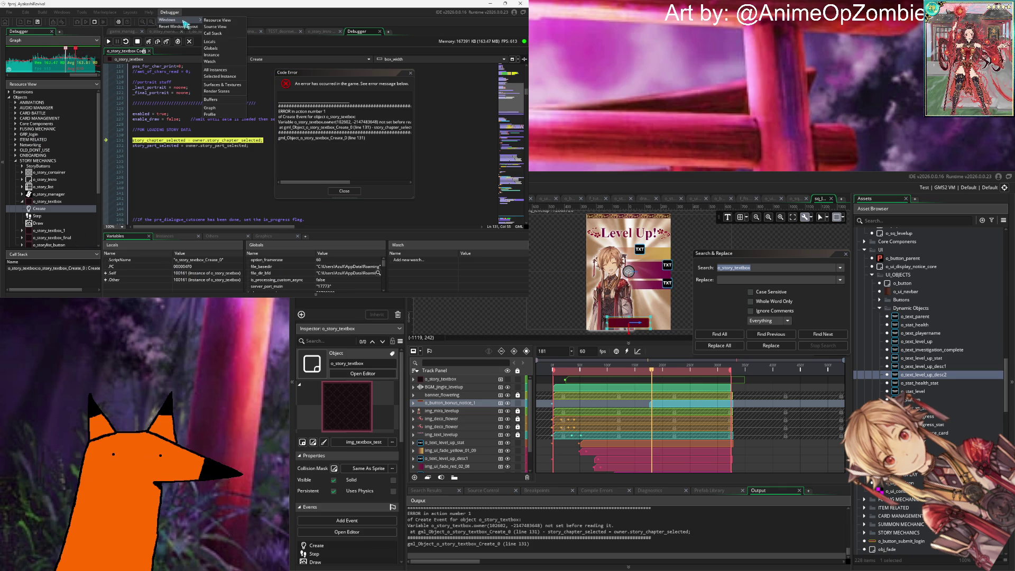
left_click(228, 42)
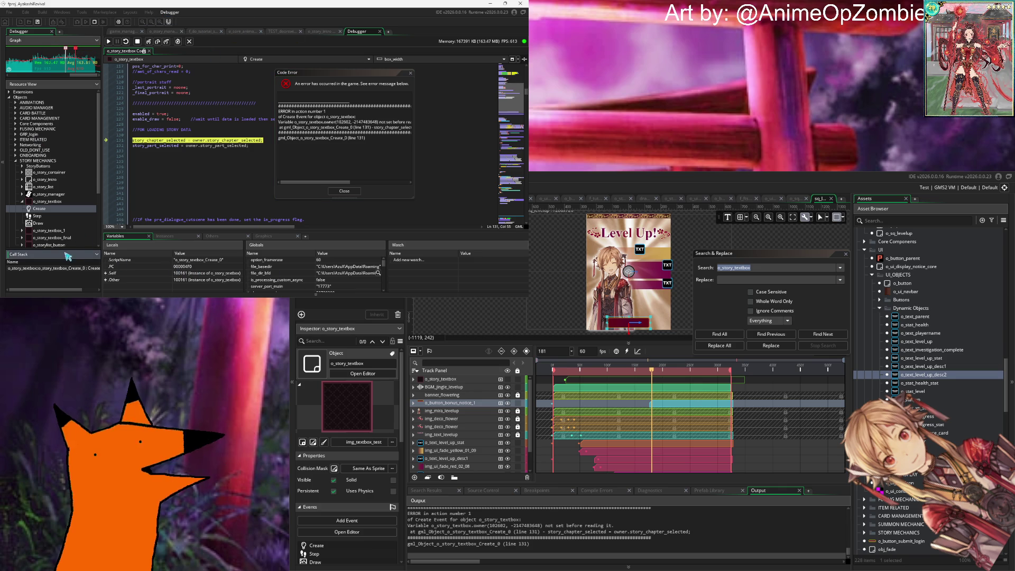
Step: Enlarge the Call Stack, open the failing frame's code, and read through o_story_textbox's events
left_click_drag(62, 249, 62, 182)
left_click(59, 203)
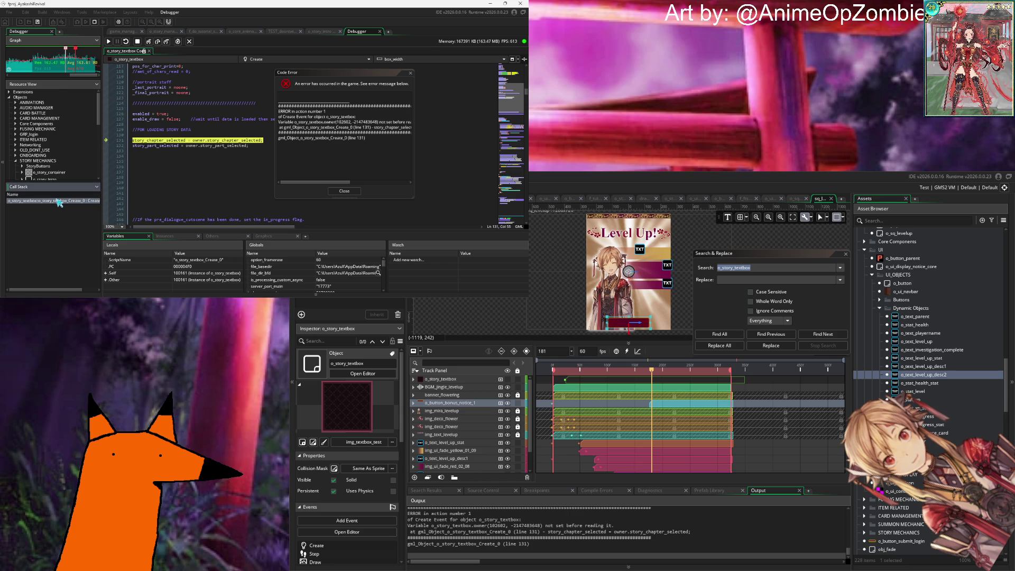
double_click(58, 203)
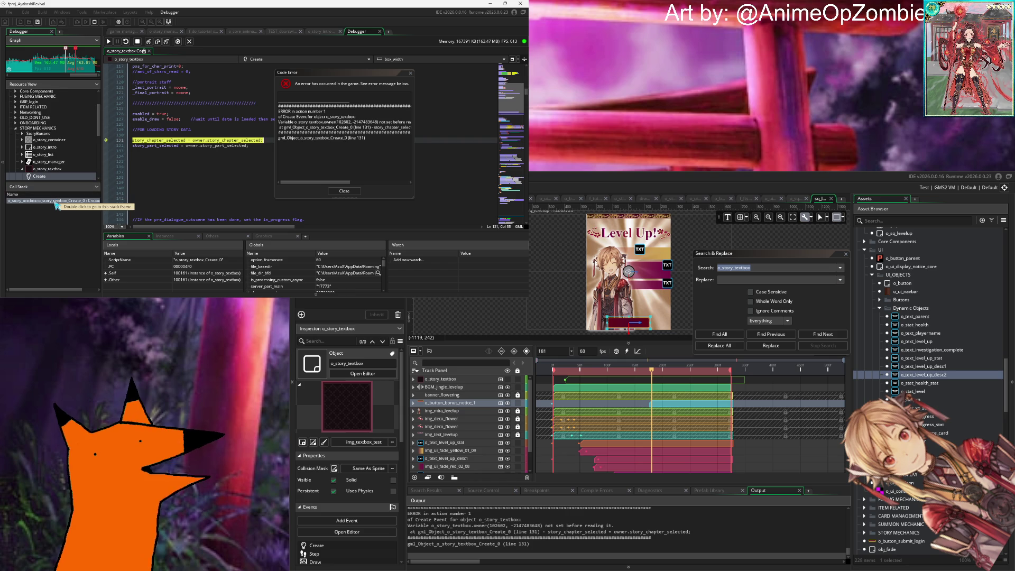
left_click_drag(55, 180, 55, 214)
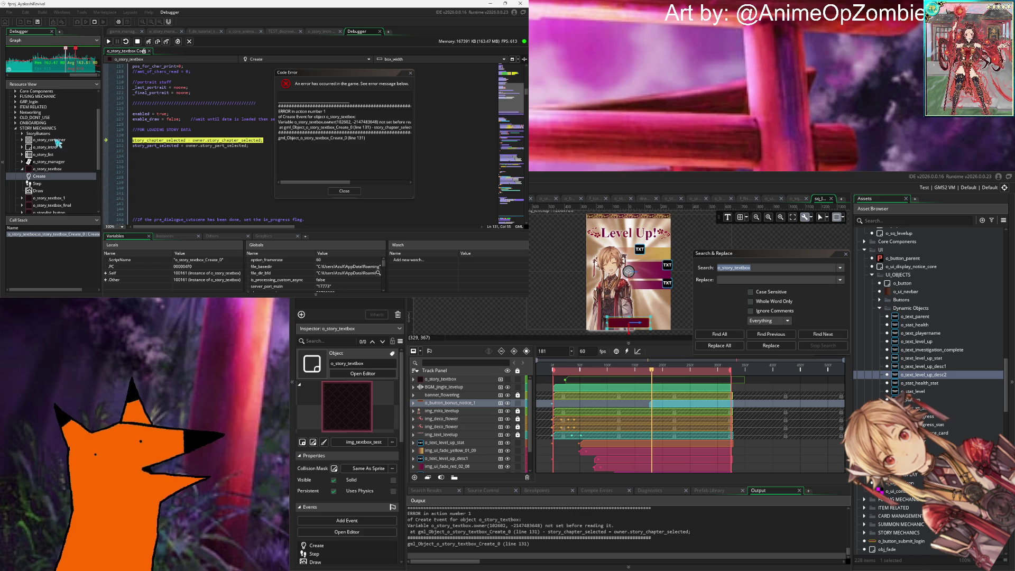
scroll(230, 147, "up", 15)
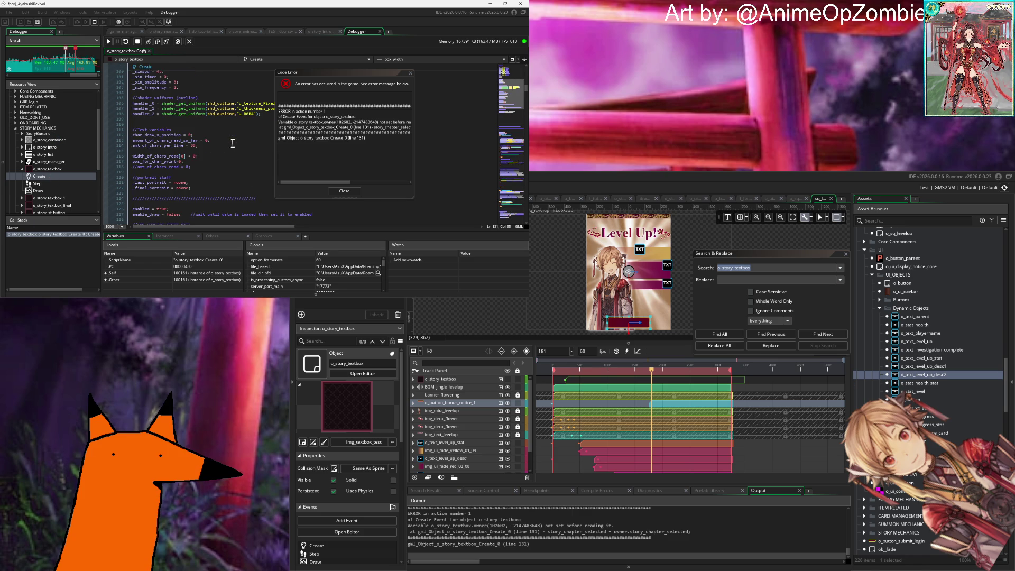
scroll(212, 162, "up", 15)
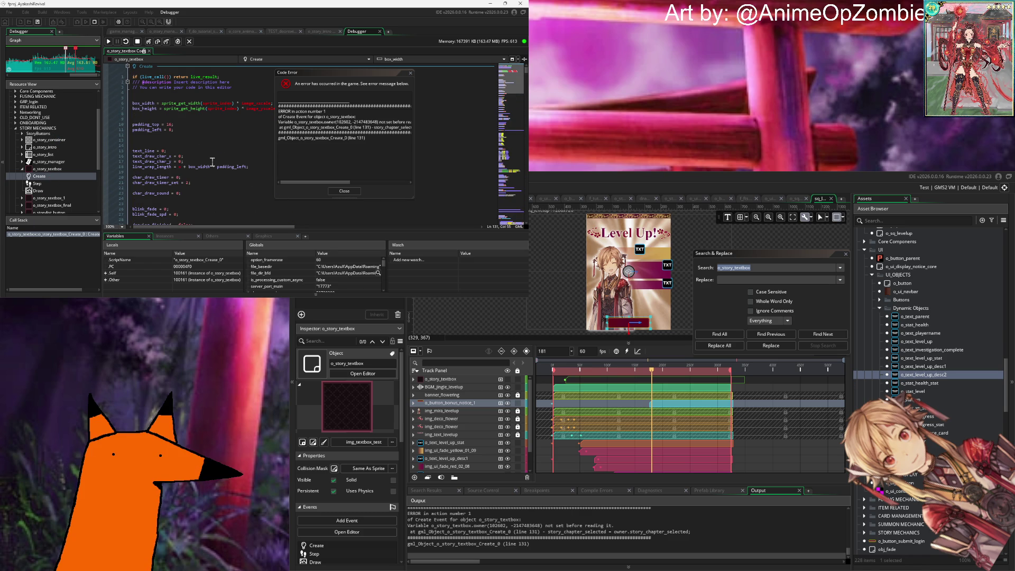
scroll(212, 162, "down", 20)
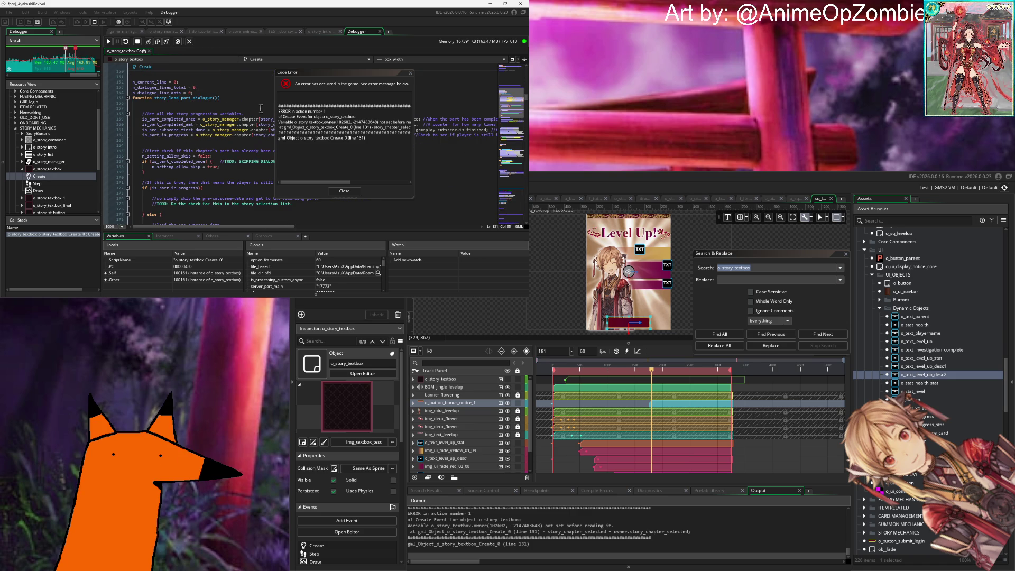
scroll(261, 109, "down", 10)
scroll(261, 109, "down", 12)
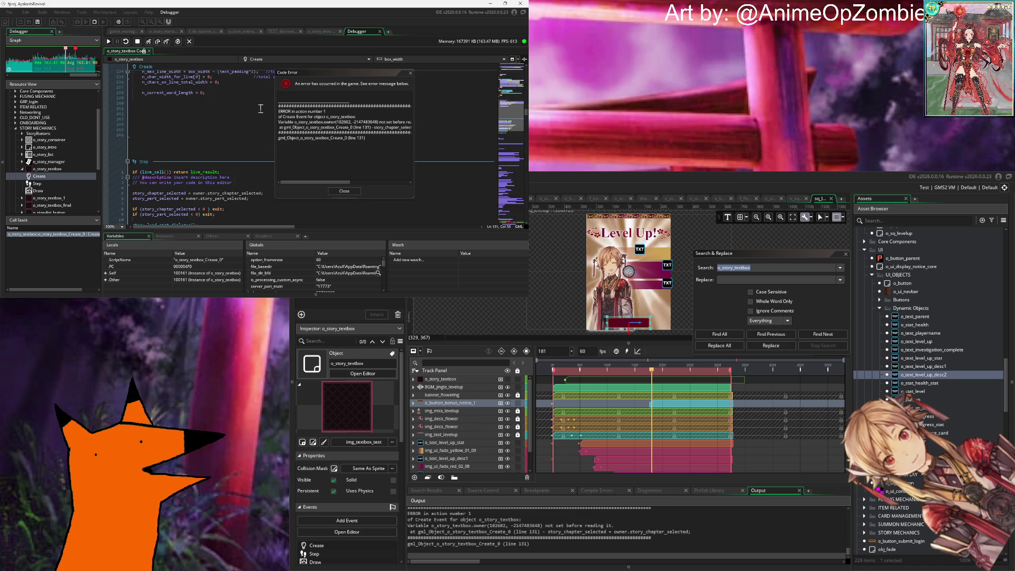
scroll(261, 108, "right", 2)
scroll(260, 108, "left", 2)
scroll(261, 108, "down", 20)
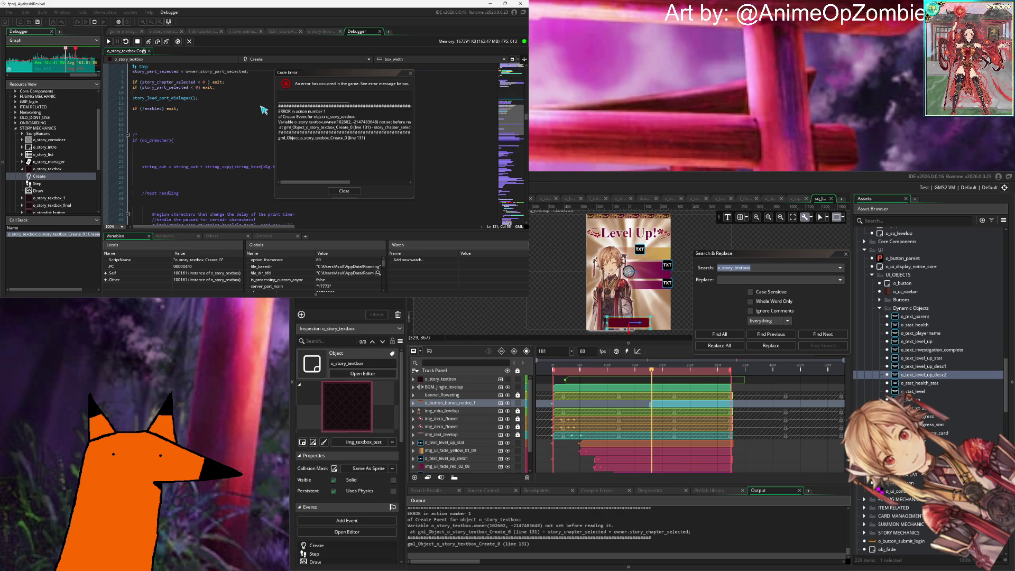
scroll(261, 109, "down", 20)
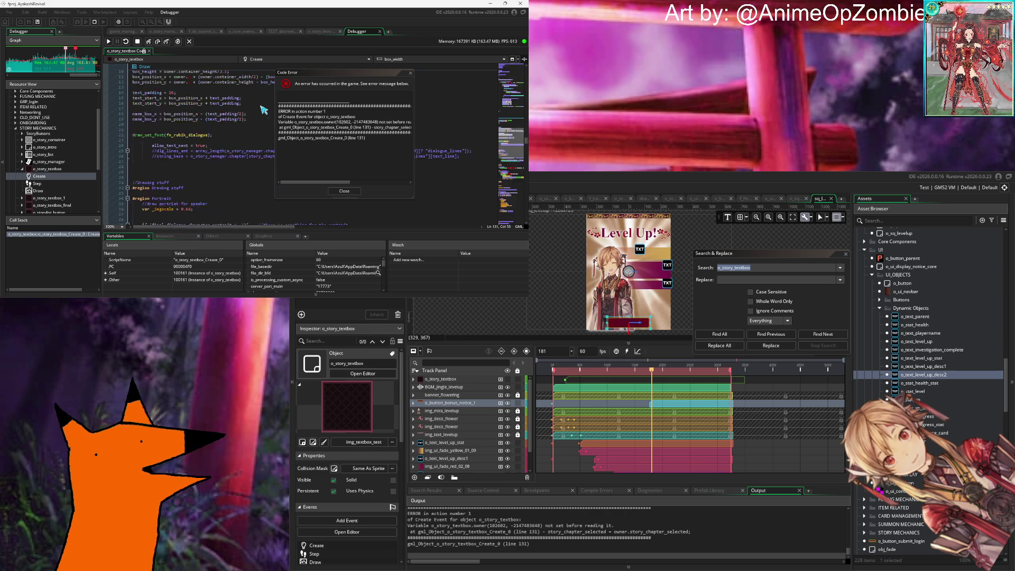
scroll(261, 109, "up", 10)
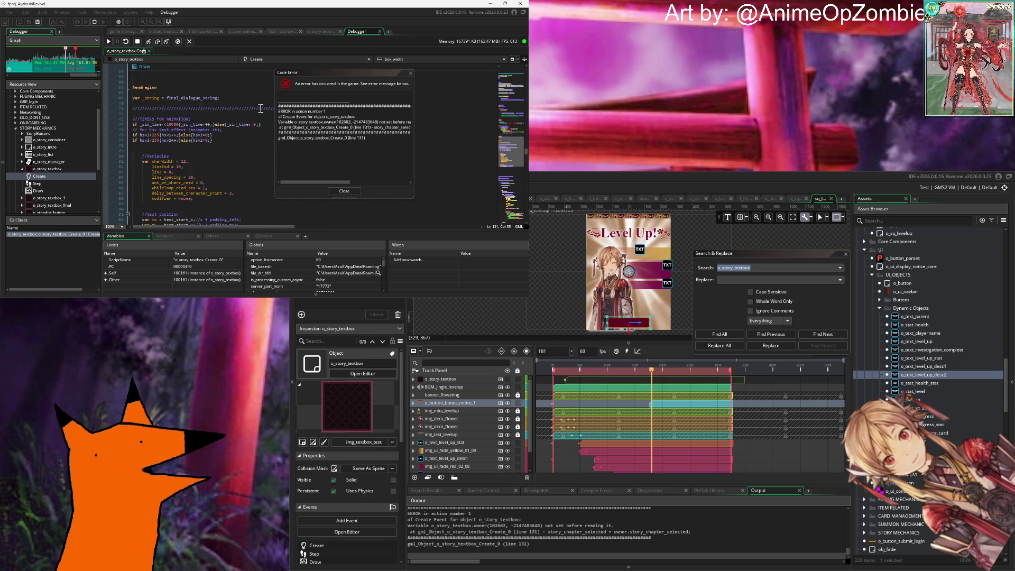
scroll(261, 108, "down", 20)
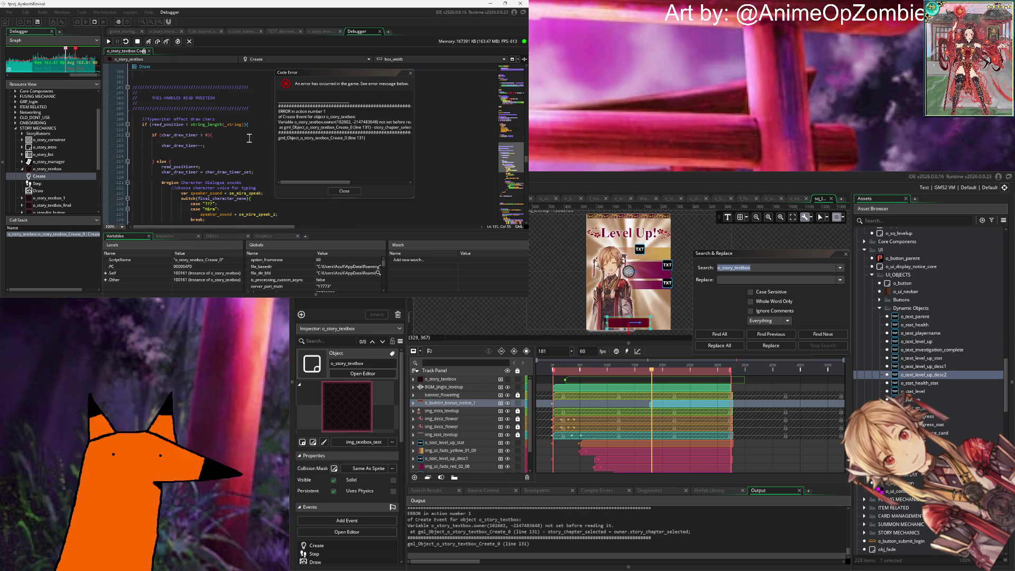
scroll(249, 138, "down", 20)
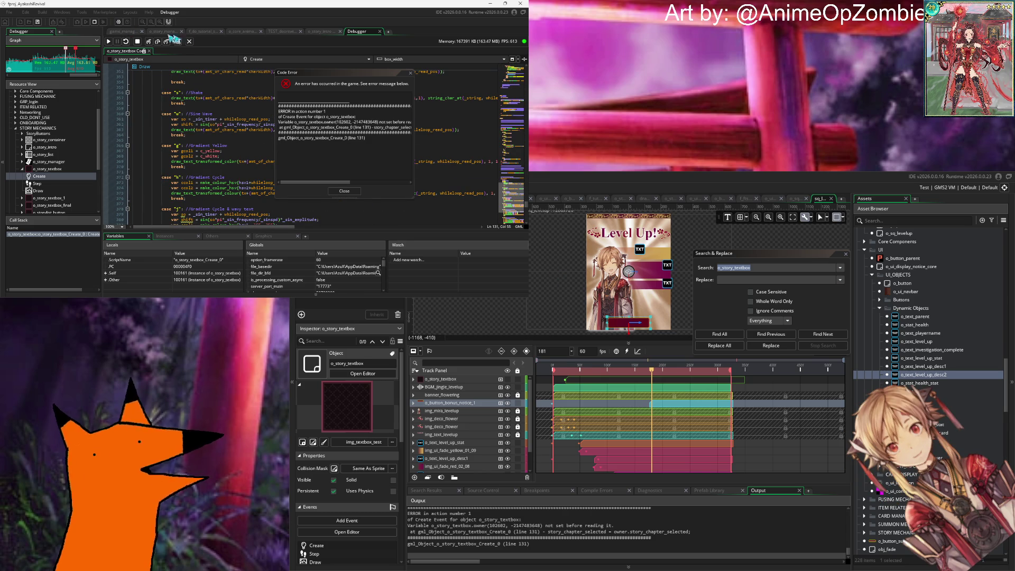
left_click(123, 32)
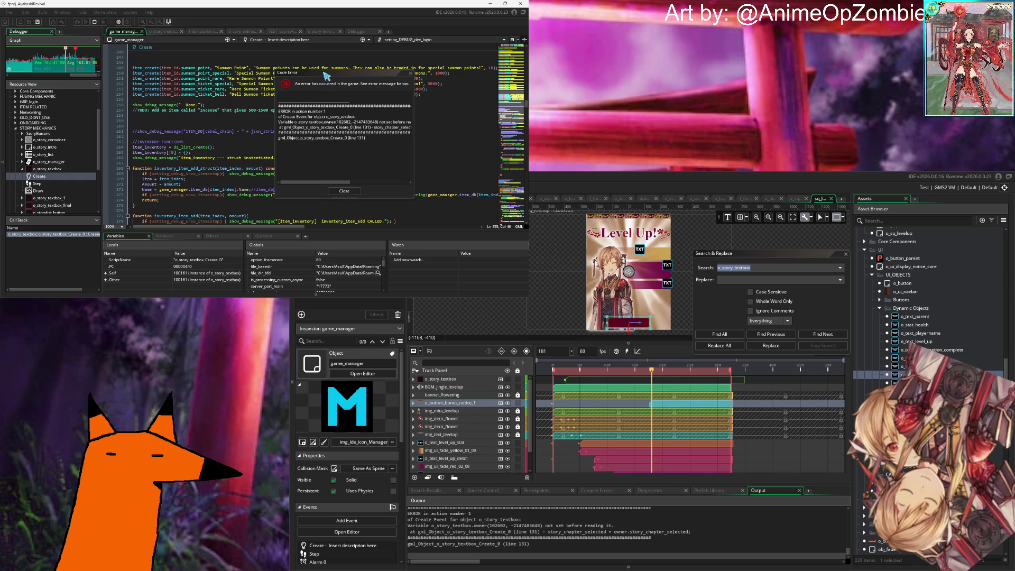
Step: Close the Code Error dialog and stop the crashed test run
left_click(344, 193)
left_click(309, 143)
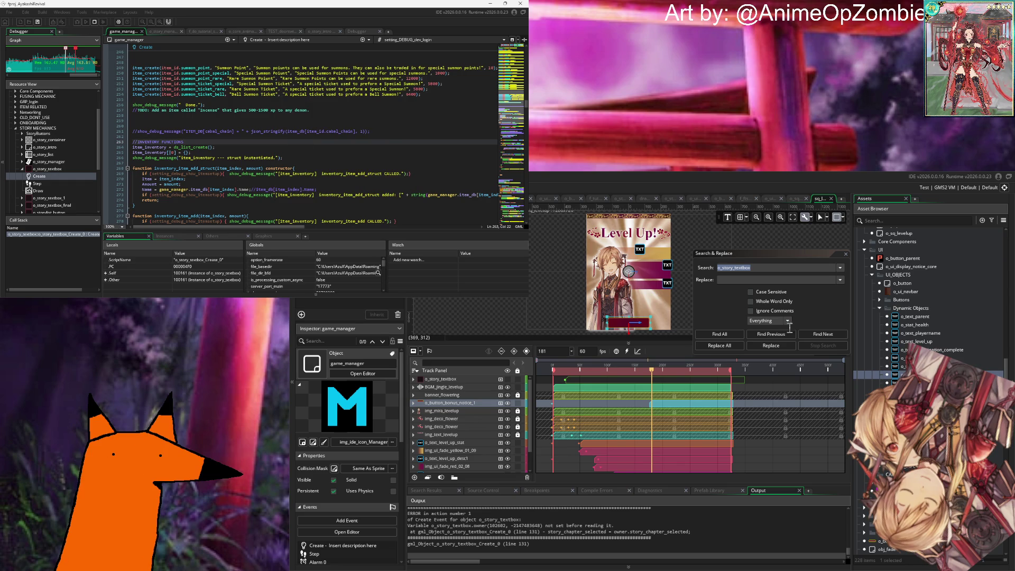
left_click(95, 22)
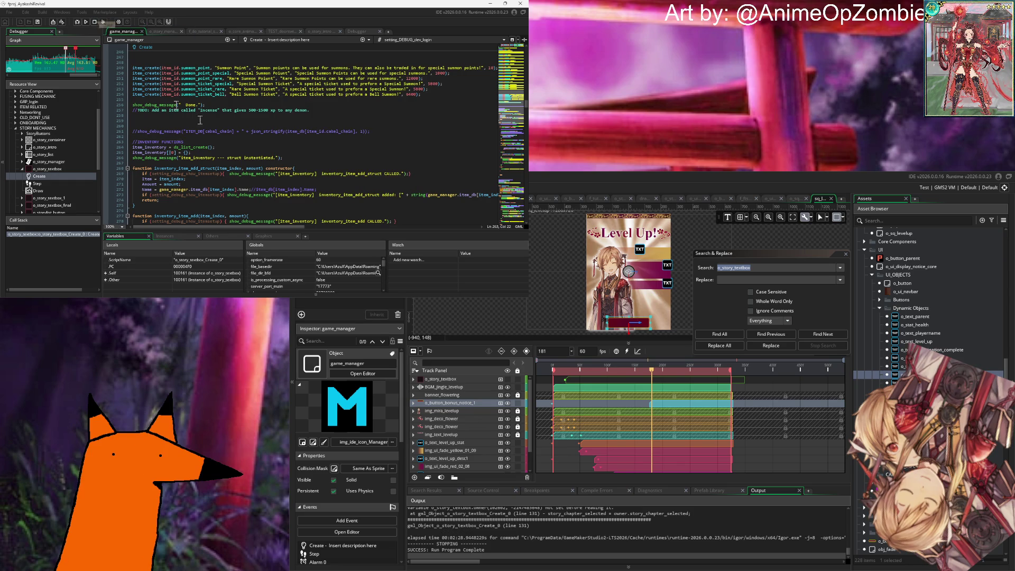
Step: Scroll through the game_manager Create event, then switch to o_story_manager's code
scroll(329, 155, "down", 20)
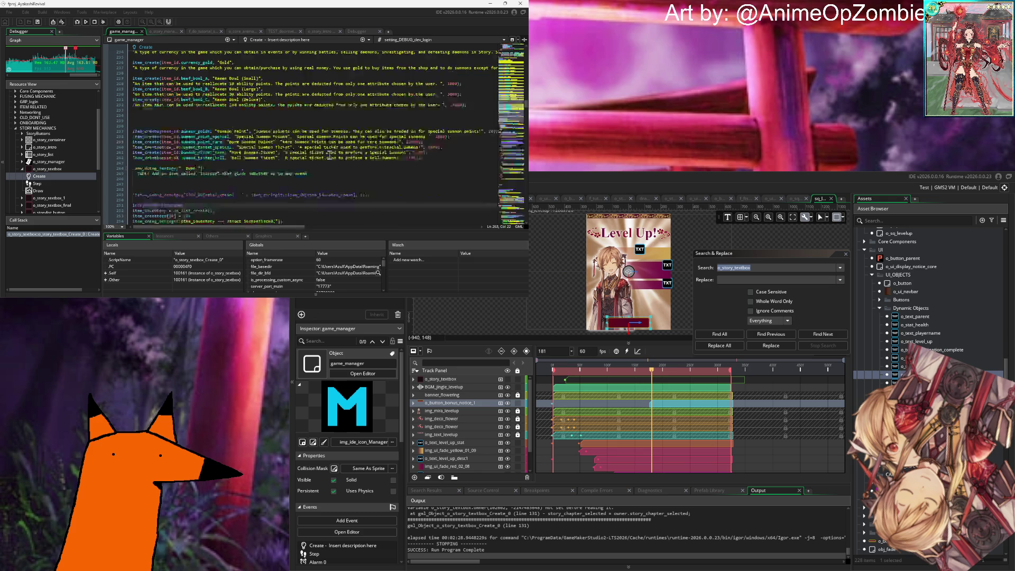
scroll(357, 139, "down", 15)
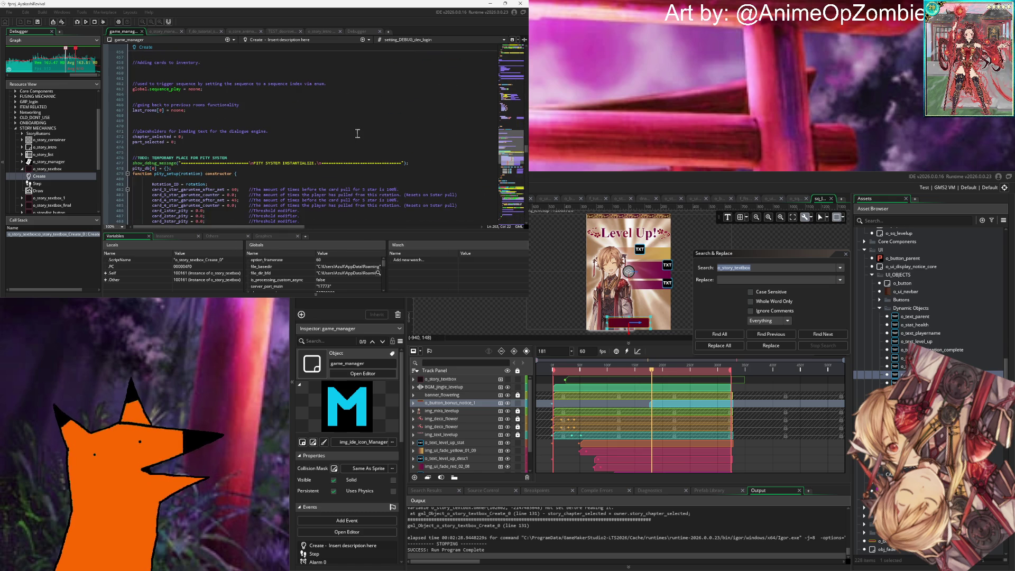
scroll(357, 129, "down", 15)
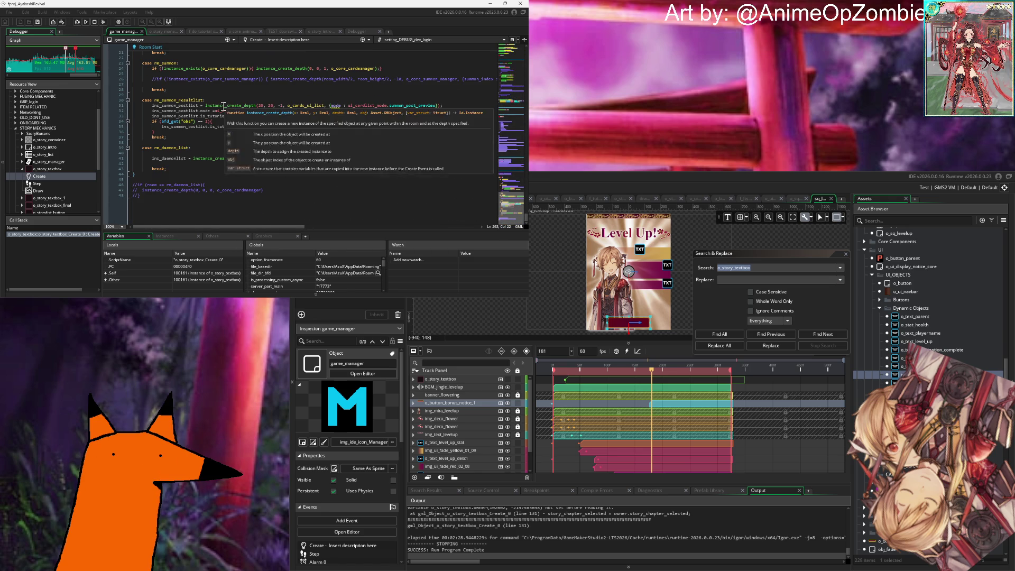
scroll(218, 143, "down", 4)
scroll(220, 145, "up", 10)
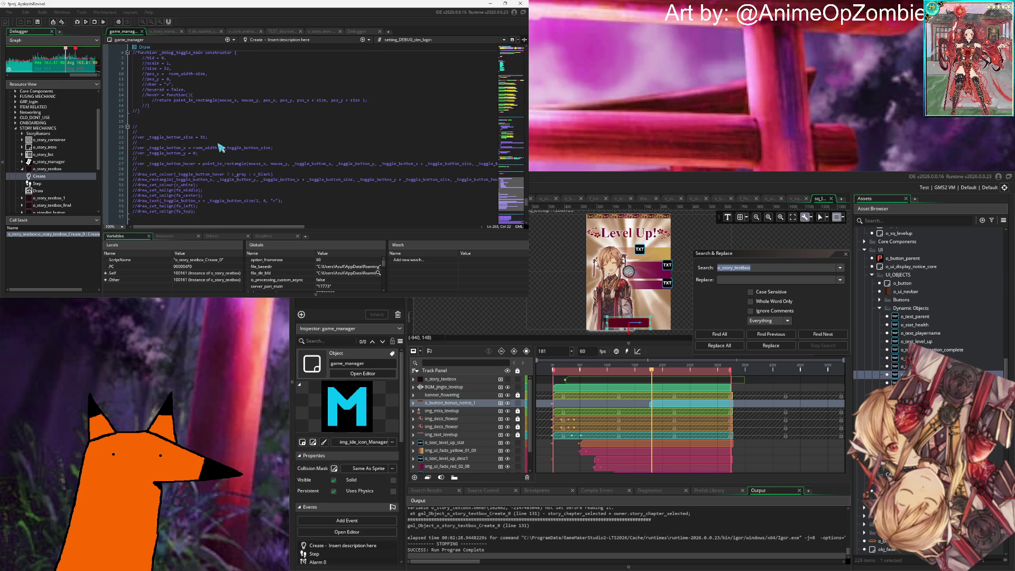
scroll(220, 147, "up", 14)
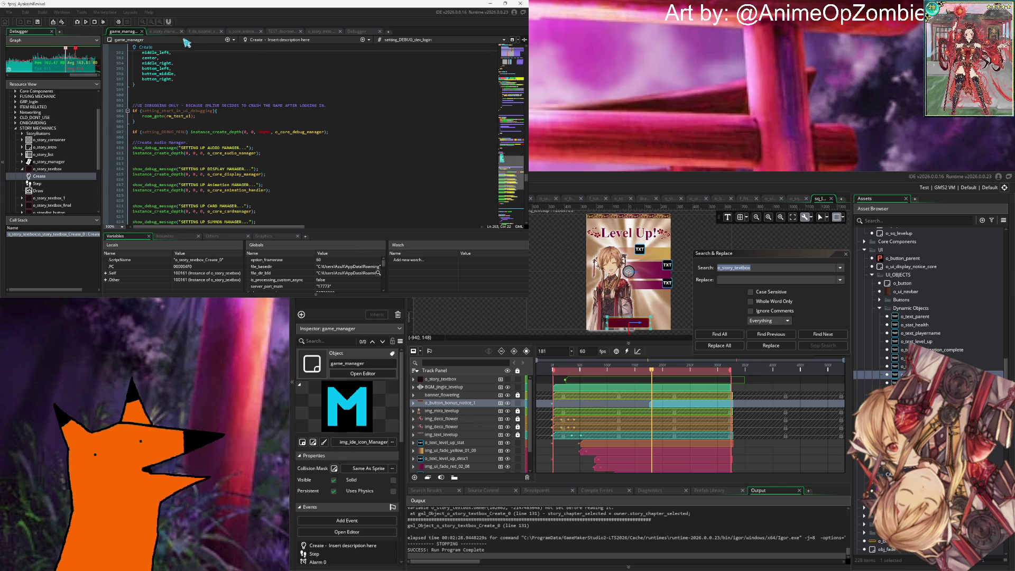
left_click(167, 32)
Step: Search the o_story_manager code for 'textbox' with the in-code find bar
scroll(325, 134, "up", 10)
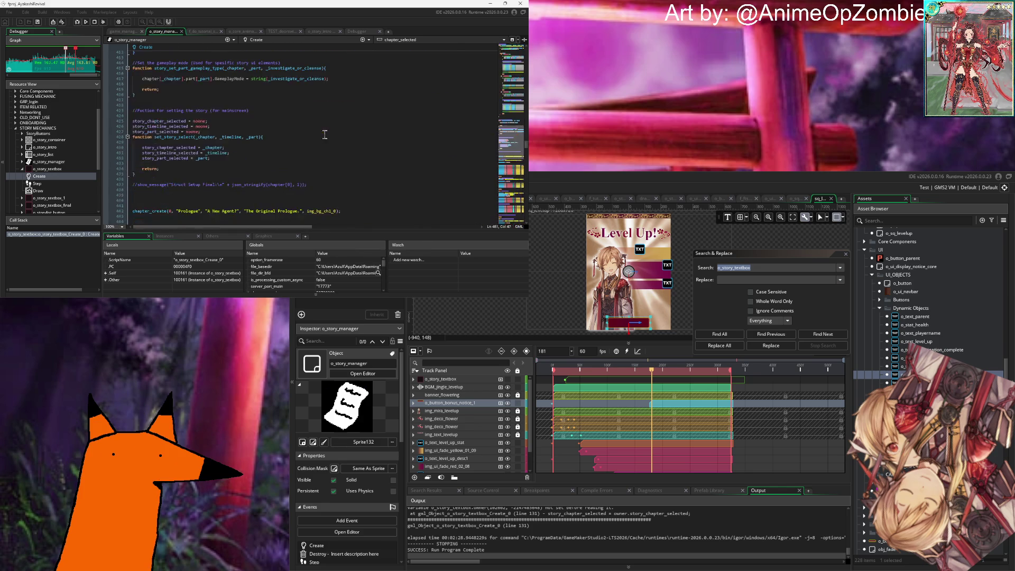
scroll(325, 135, "up", 20)
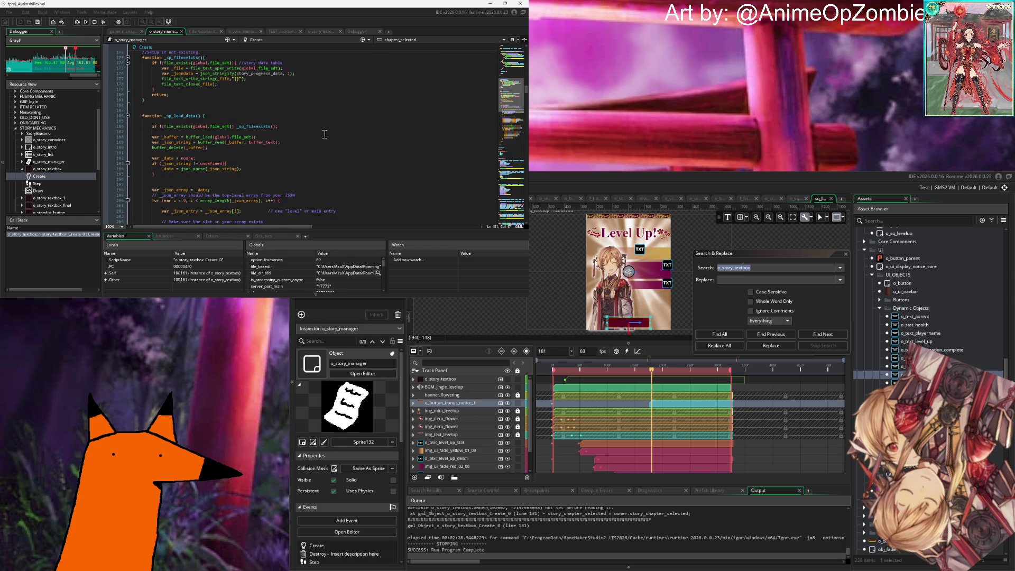
scroll(325, 135, "up", 15)
left_click(326, 134)
key("ctrl+f")
type("textbox")
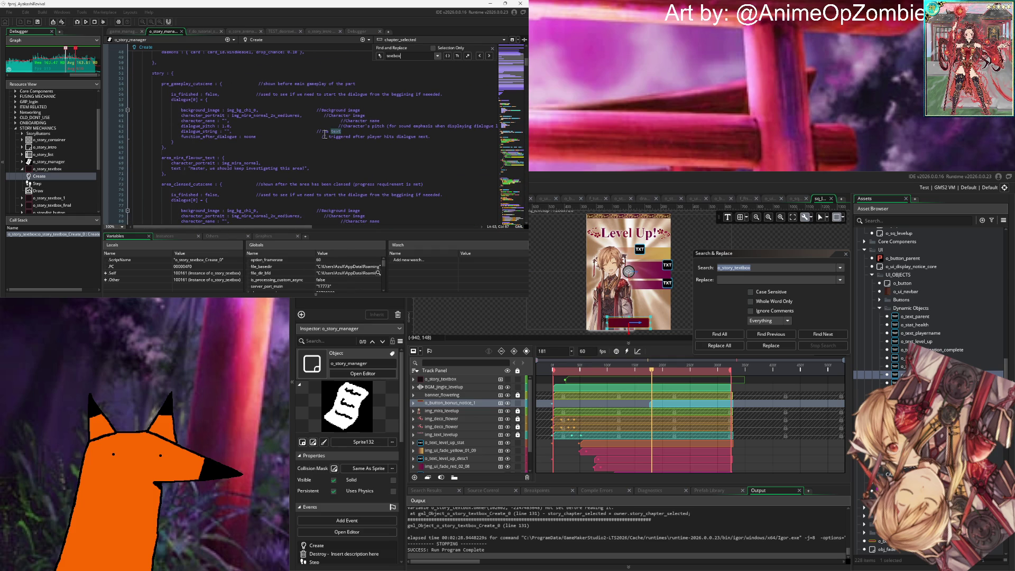
left_click(492, 49)
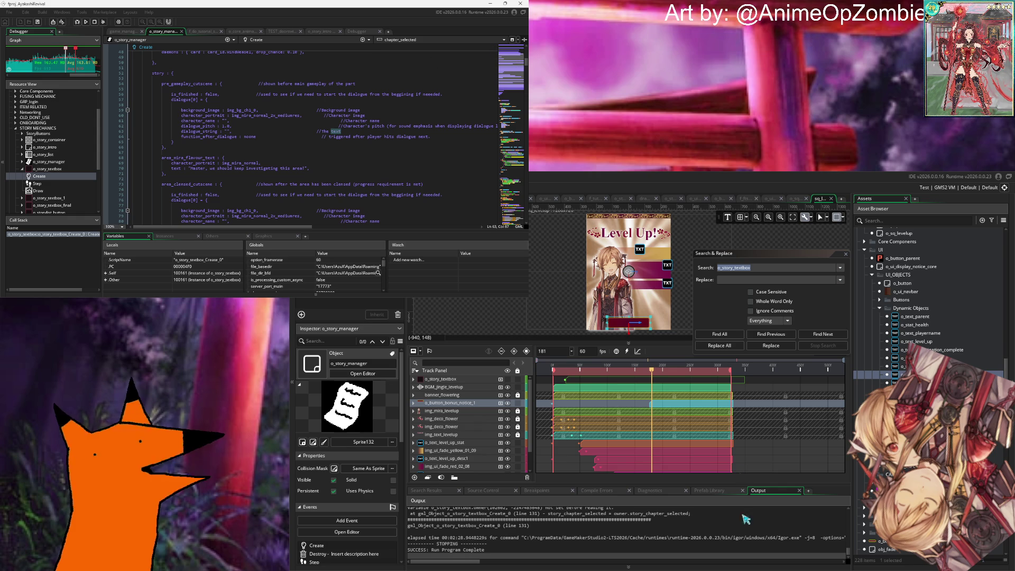
Step: Rerun the project-wide search for o_story_textbox
left_click(725, 538)
left_click(767, 267)
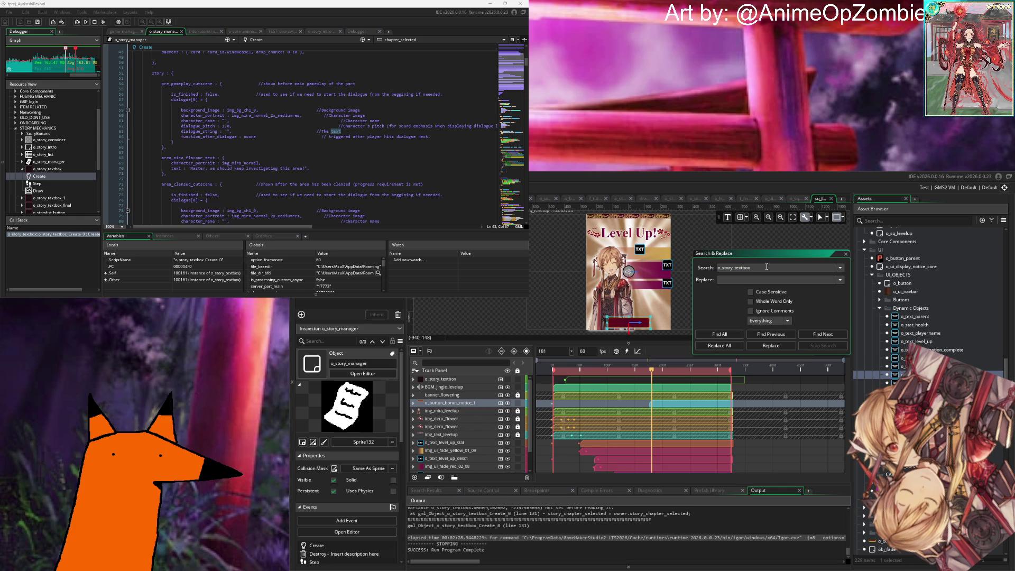
key("Return")
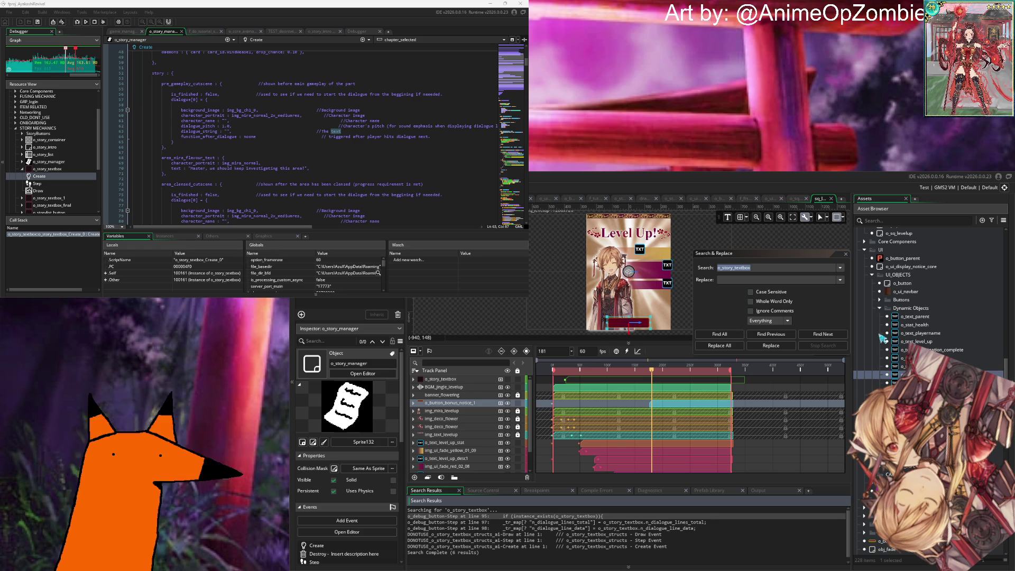
Step: Browse the six o_story_textbox matches, then collapse UI and expand the STORY MECHANICS folder
scroll(928, 306, "down", 10)
scroll(928, 307, "down", 15)
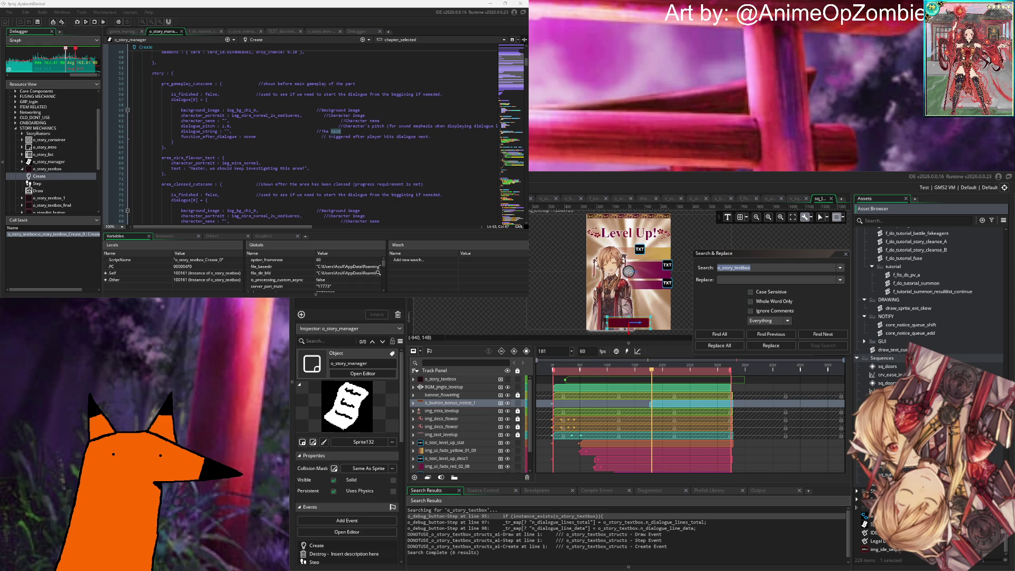
scroll(896, 361, "down", 10)
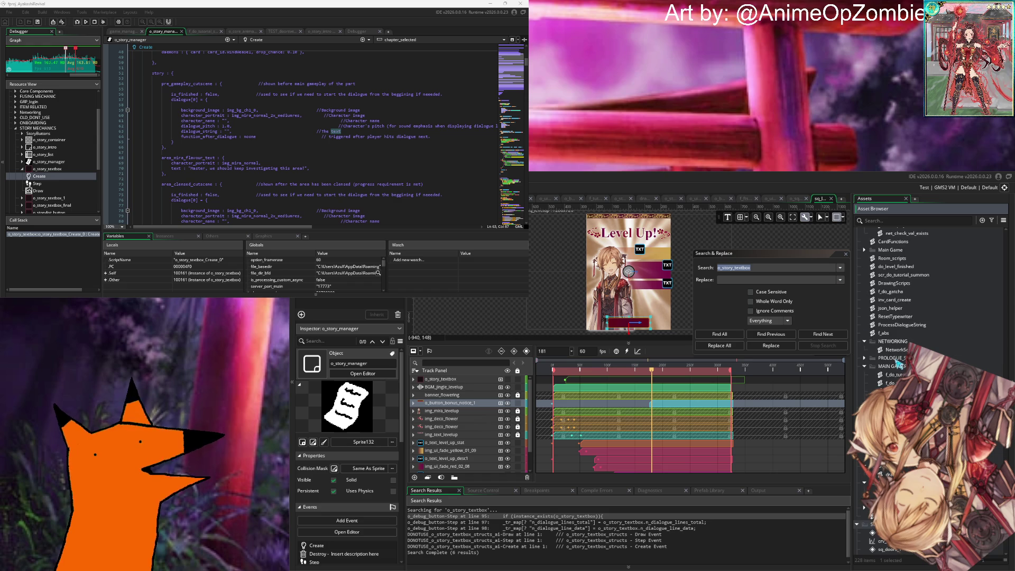
scroll(899, 361, "up", 10)
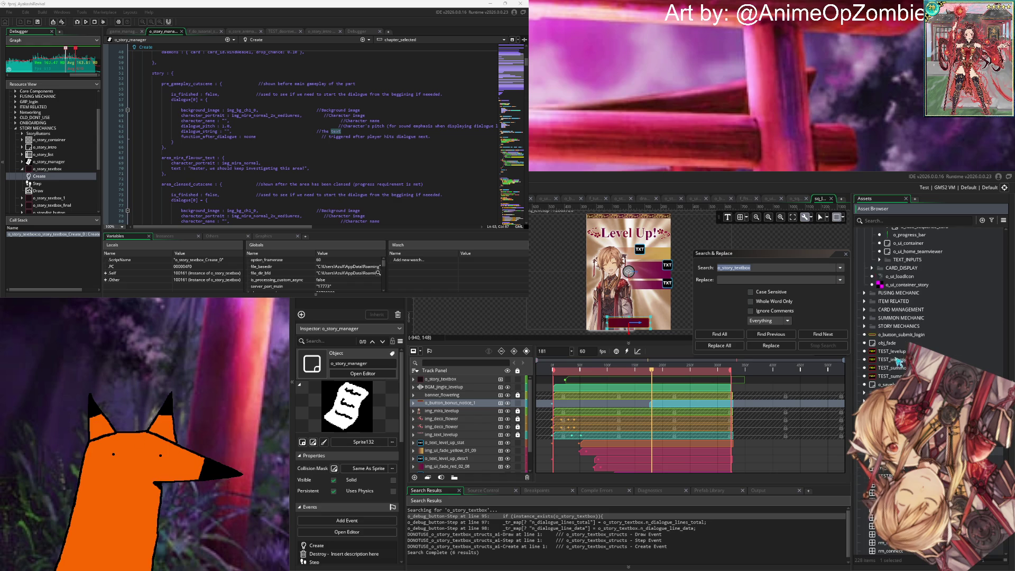
scroll(928, 306, "down", 1)
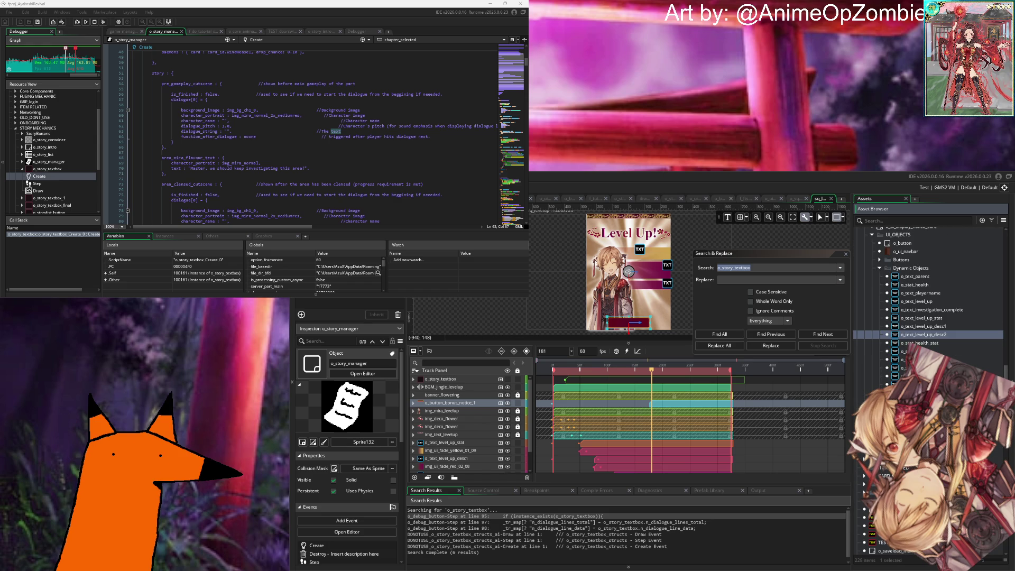
scroll(928, 307, "up", 1)
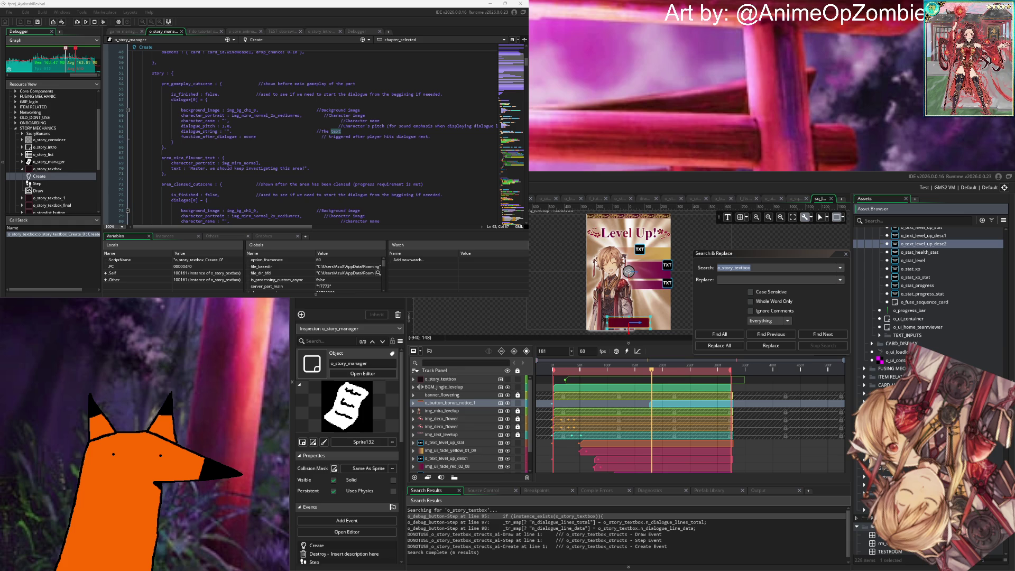
scroll(928, 307, "down", 3)
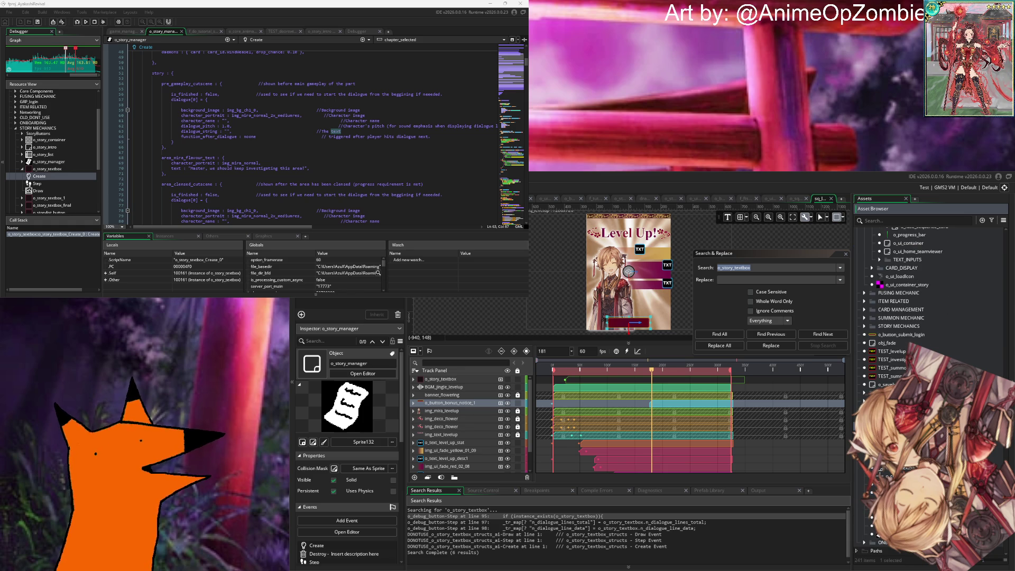
scroll(929, 307, "up", 10)
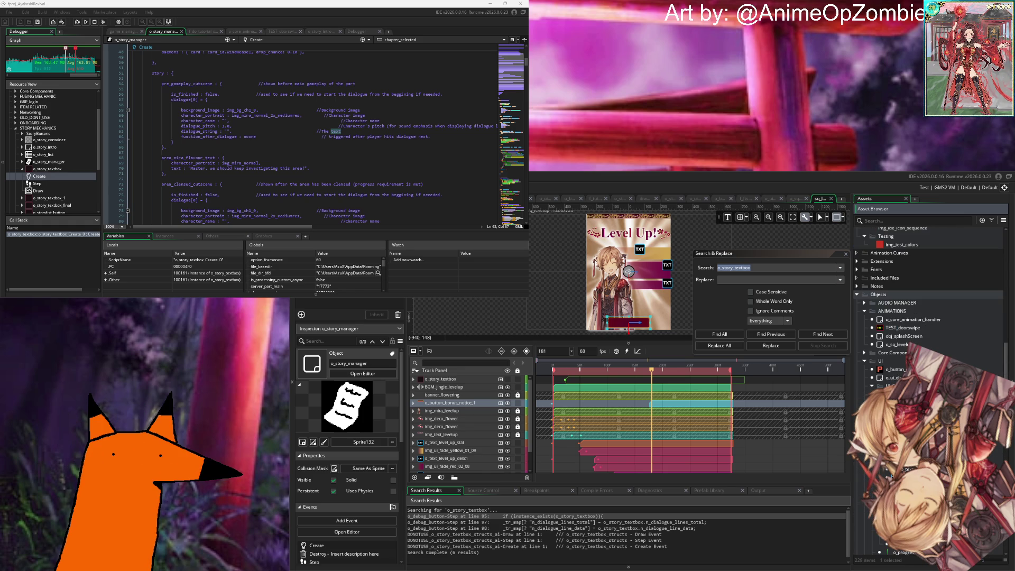
left_click(864, 361)
double_click(897, 358)
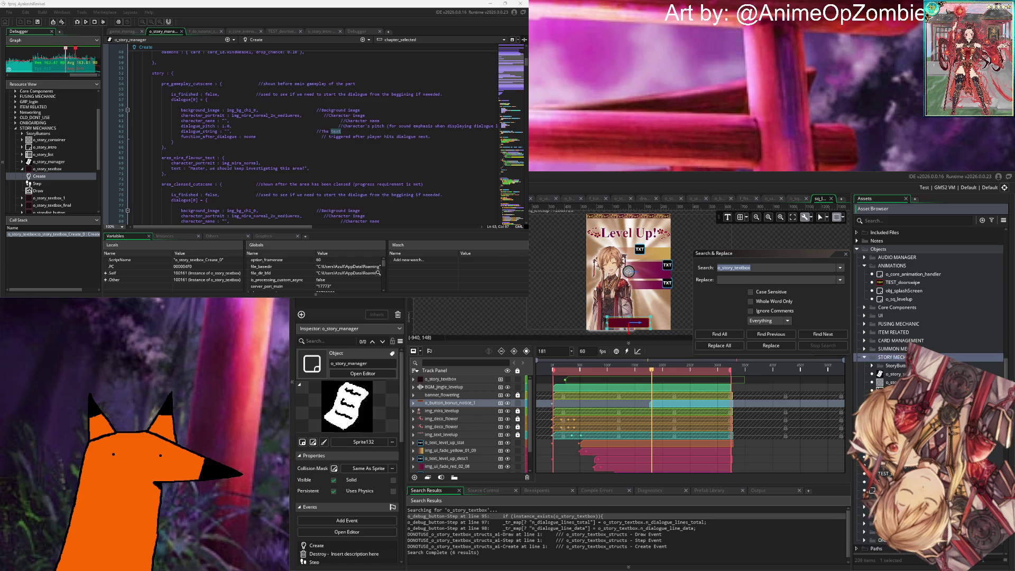
Step: Open o_story_textbox's code and scroll up from Draw and Step to its Create event
scroll(904, 338, "down", 3)
double_click(910, 324)
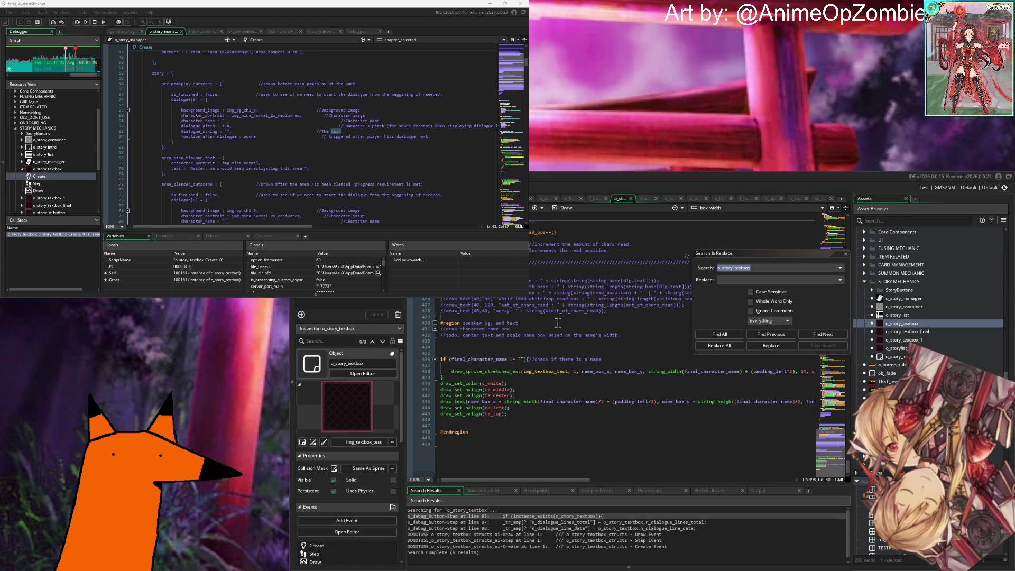
scroll(555, 317, "up", 15)
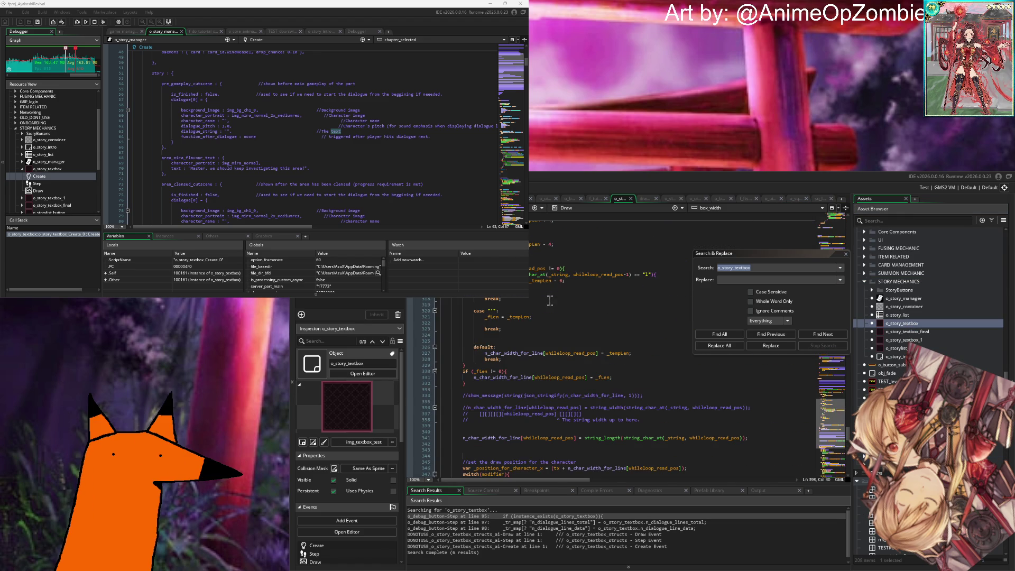
scroll(549, 301, "up", 18)
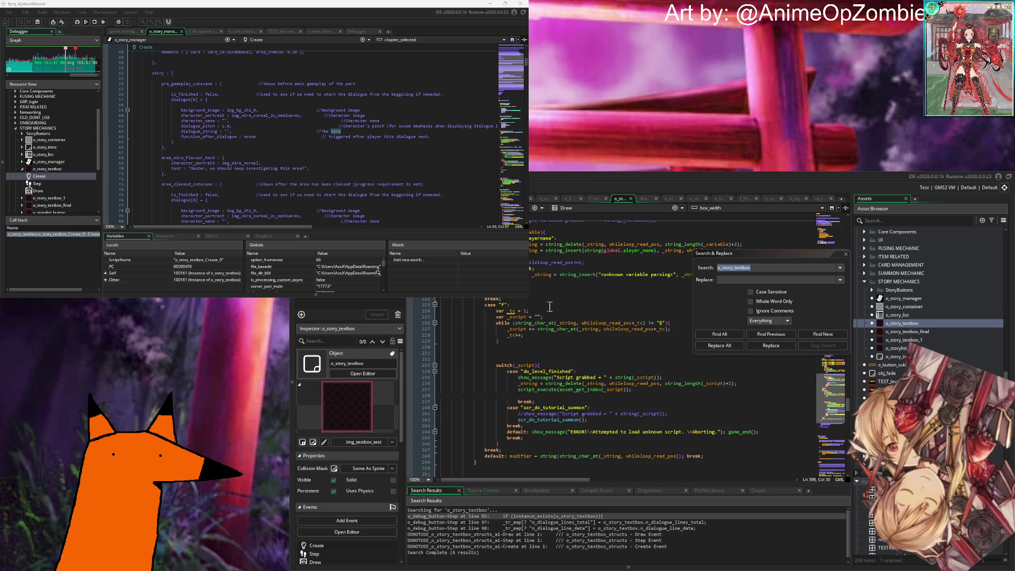
scroll(550, 303, "up", 10)
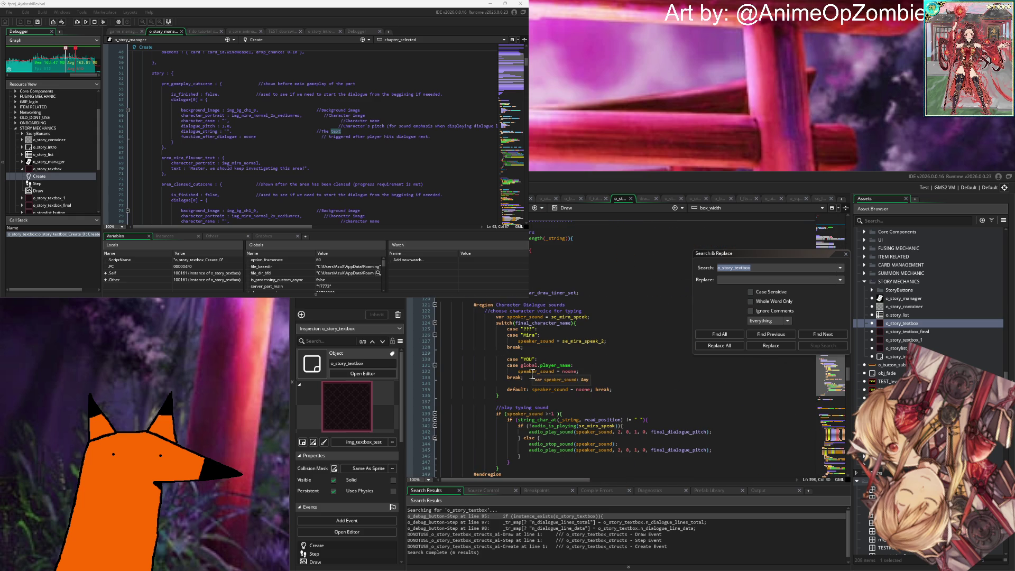
scroll(534, 375, "up", 20)
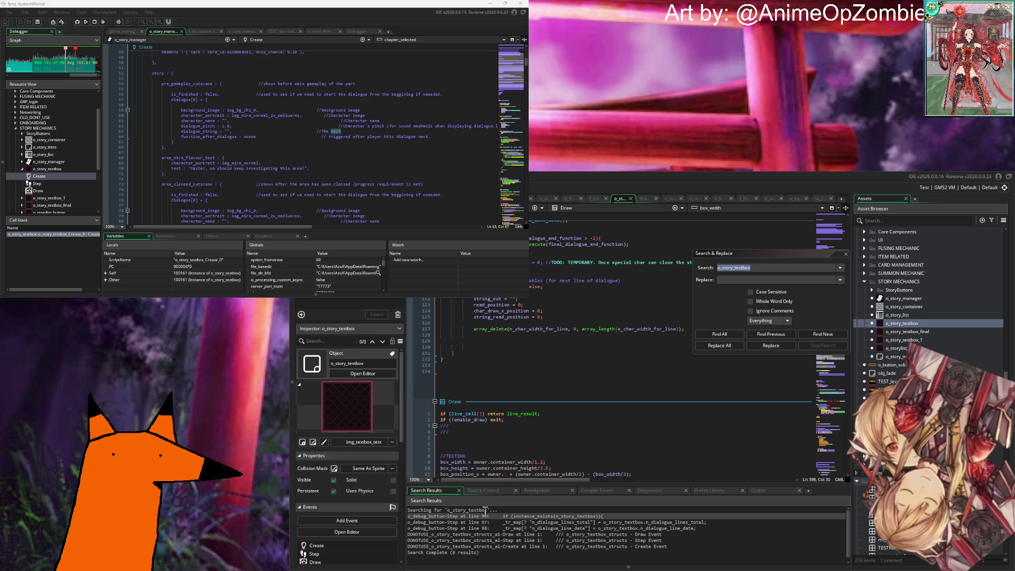
Step: Show the Output log and highlight the Create line reading story_part_selected from owner
left_click(764, 491)
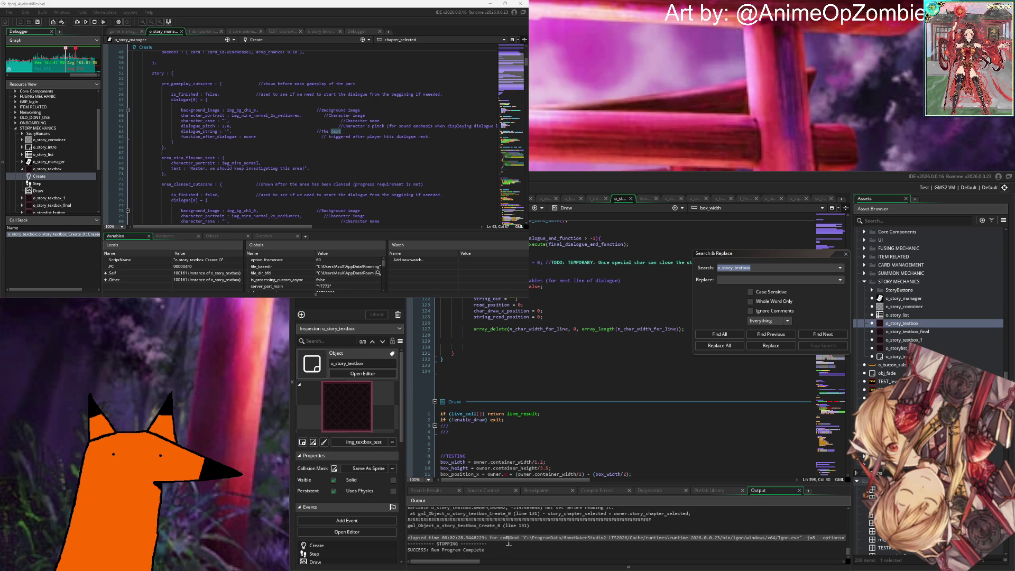
scroll(540, 324, "up", 18)
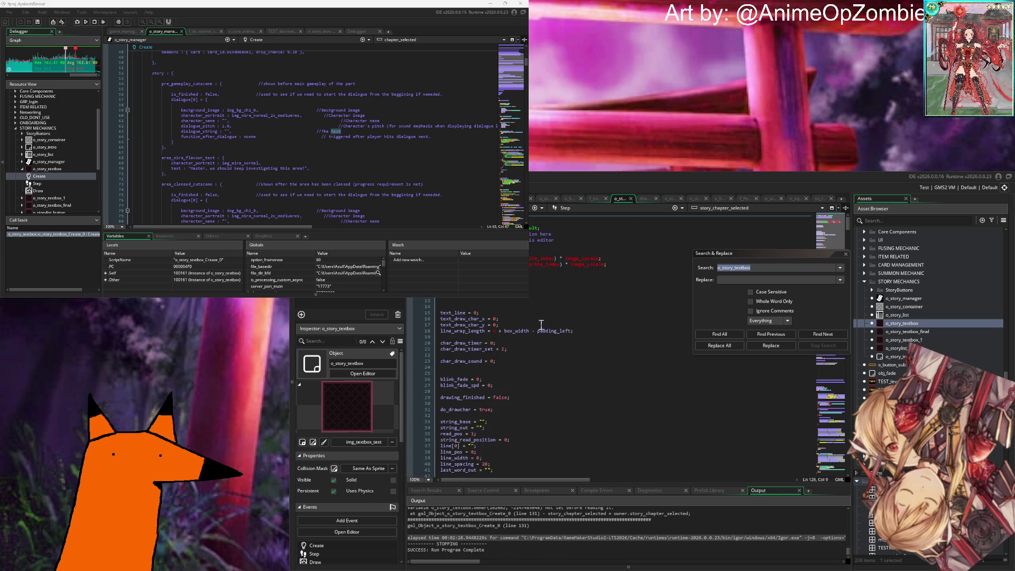
scroll(541, 324, "down", 16)
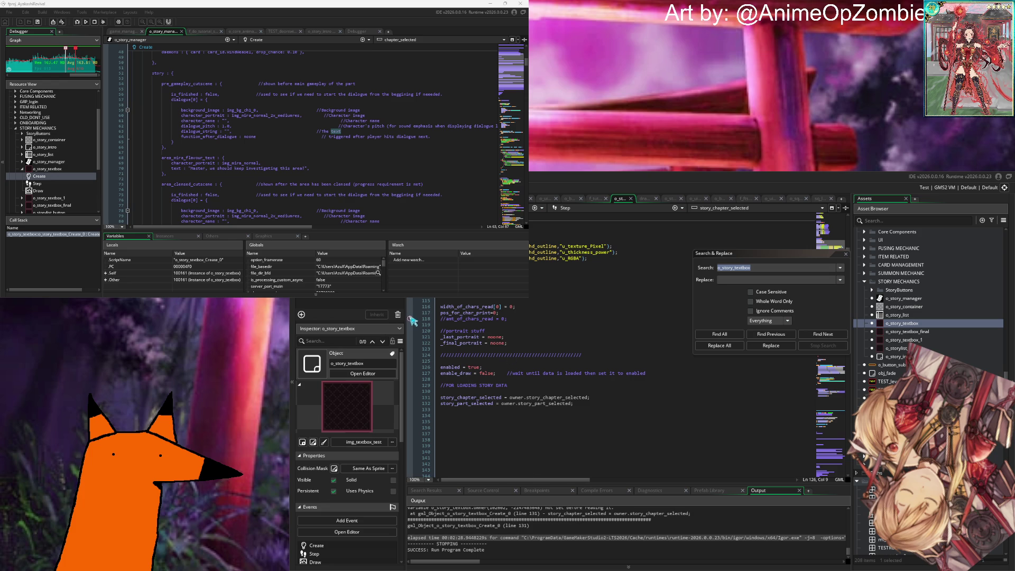
left_click_drag(651, 406, 651, 400)
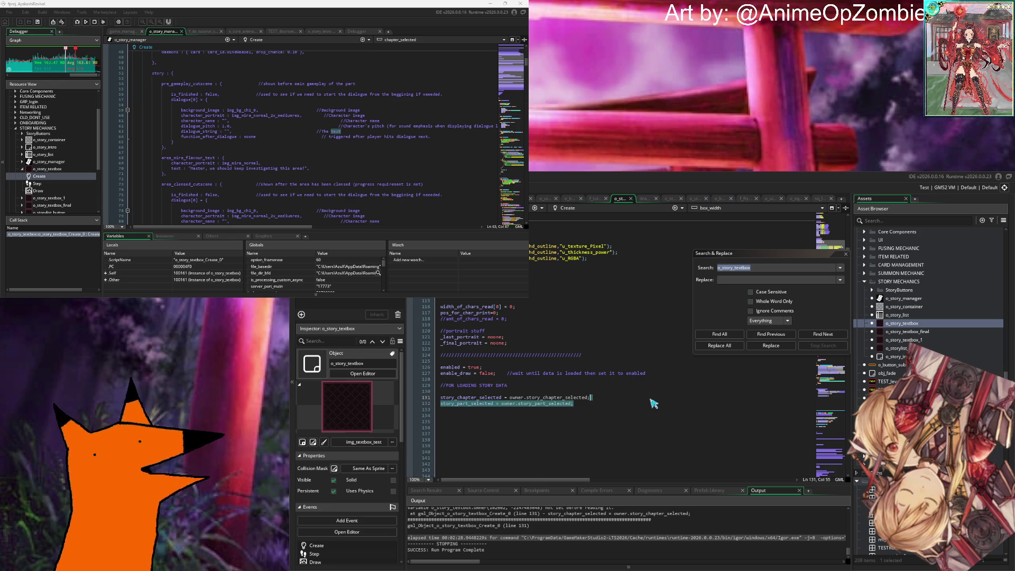
left_click(552, 286)
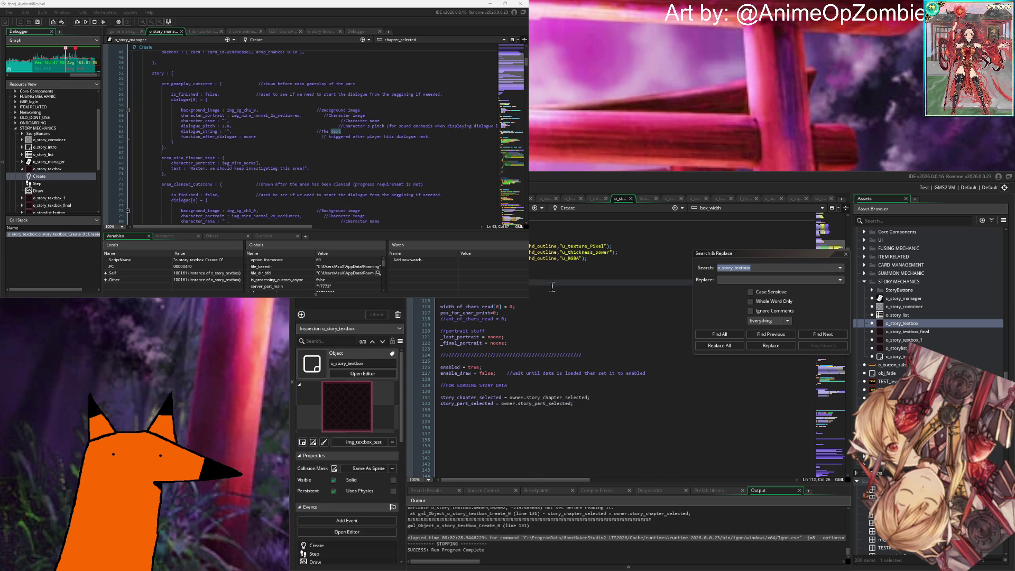
Step: Replace 'owner' with o_story_manager on both the chapter and part lines of the Create event
scroll(552, 286, "down", 2)
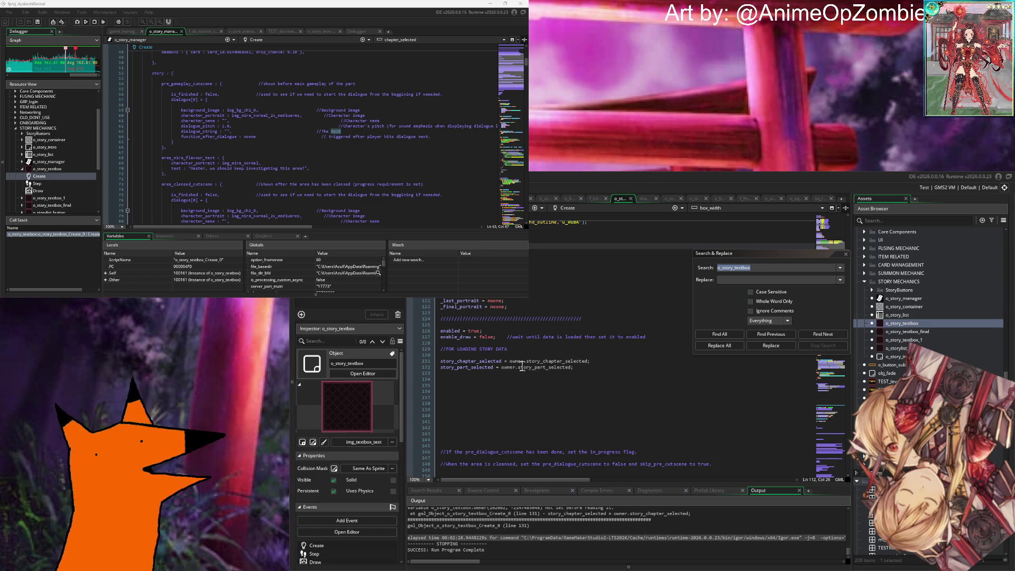
double_click(521, 362)
type("o_story_ma")
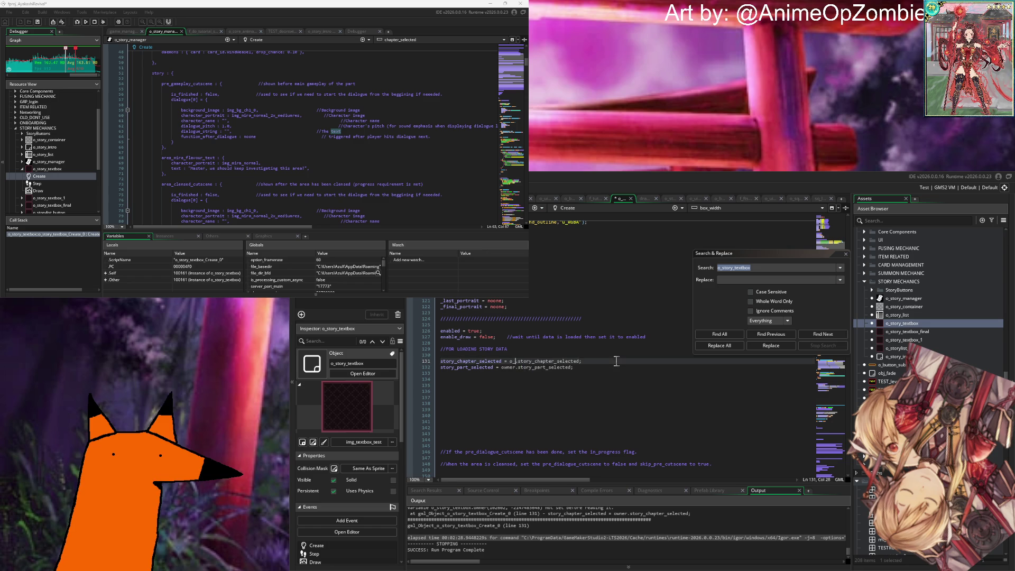
type("nager.story_")
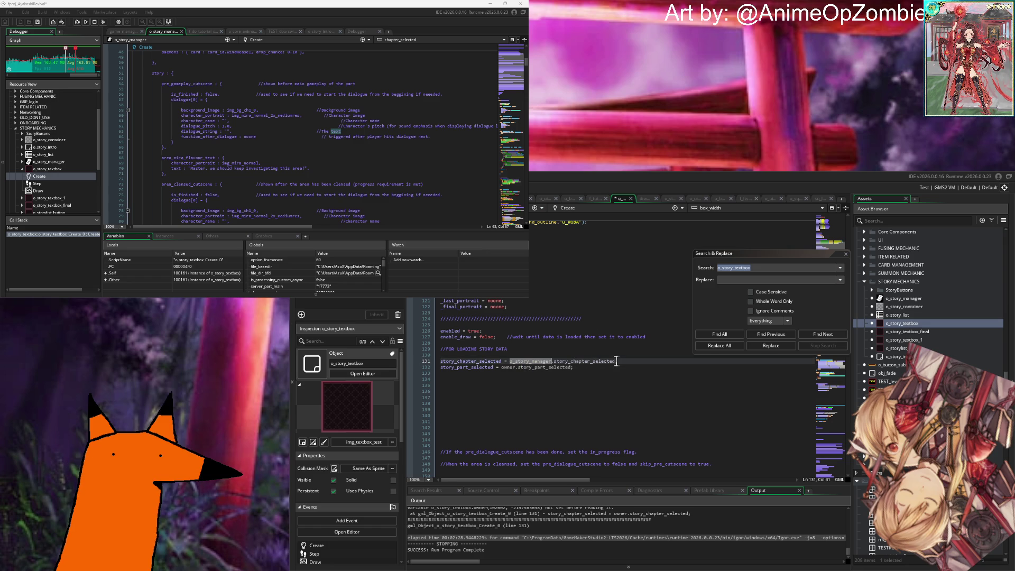
left_click(538, 355)
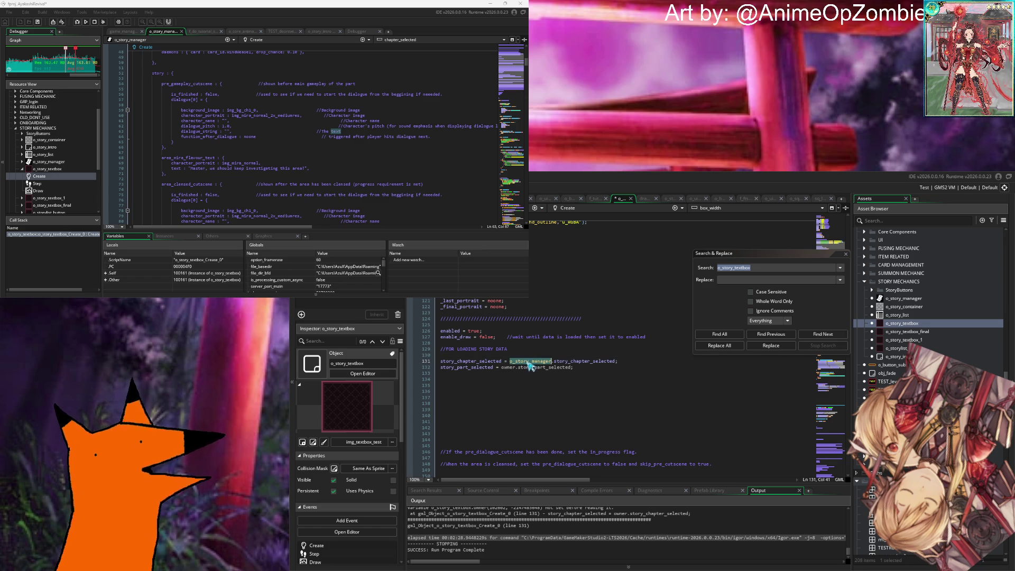
double_click(508, 367)
type("o_story_manager")
Step: Save and rerun the game with F5, then switch to the Debugger view
left_click(627, 370)
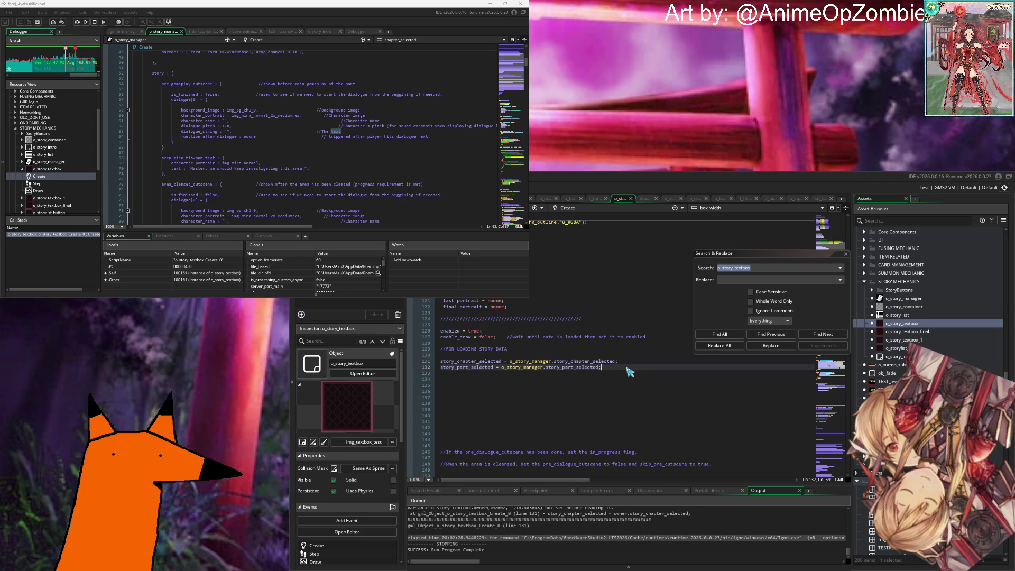
key("F5")
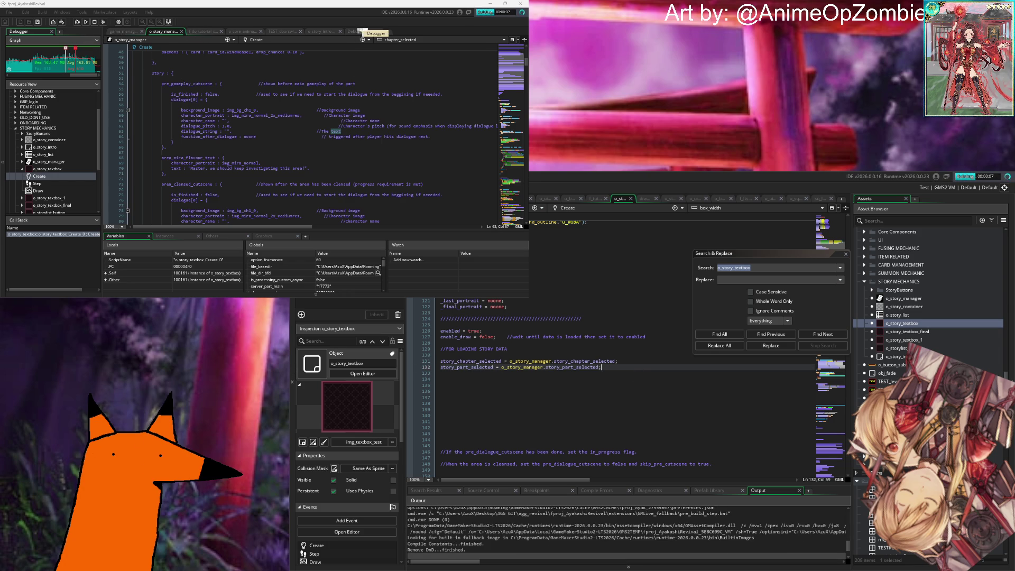
left_click(370, 32)
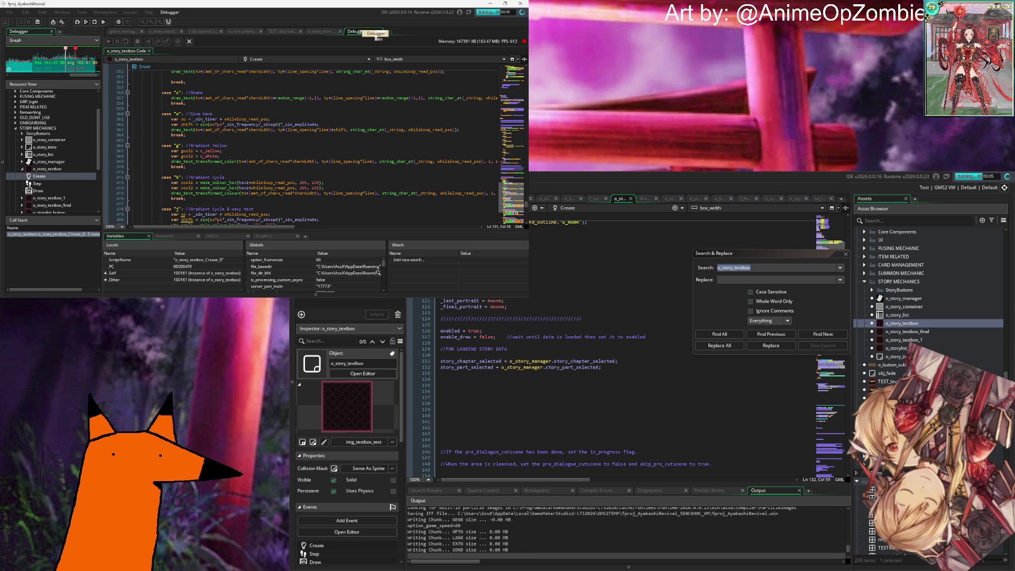
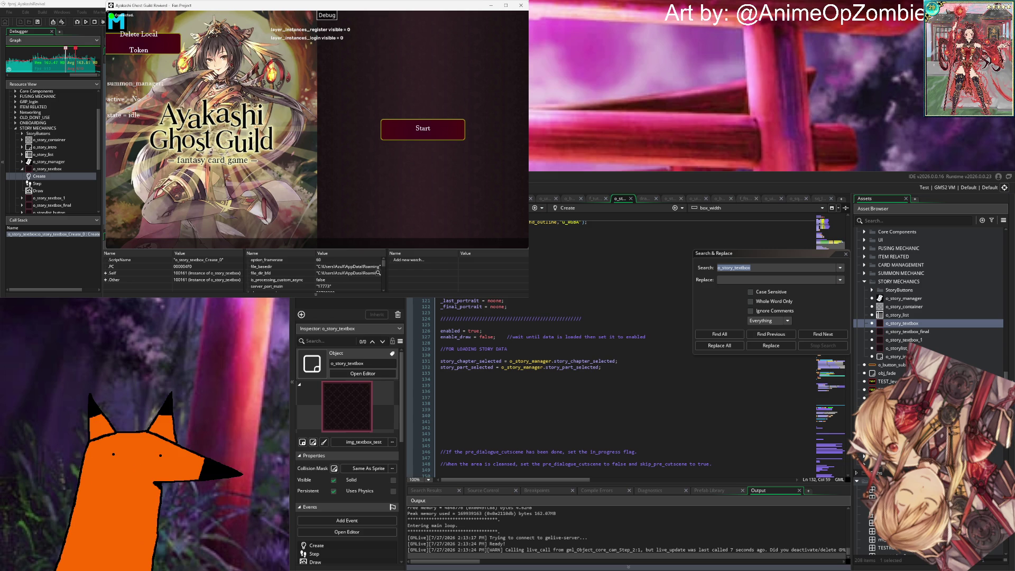
Step: Start the game from its title screen and log in with the pre-filled account
left_click(430, 121)
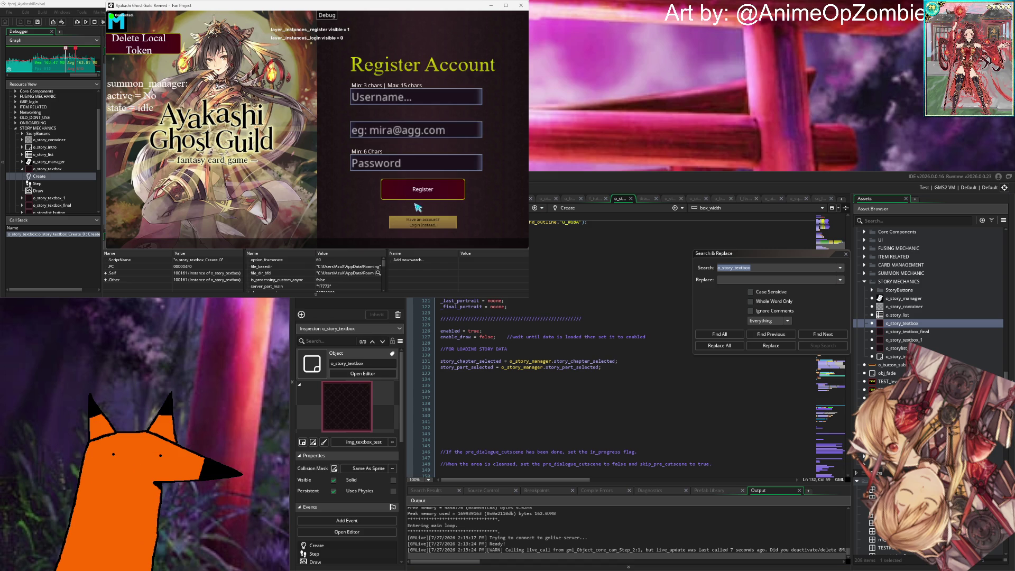
left_click(421, 220)
left_click(419, 186)
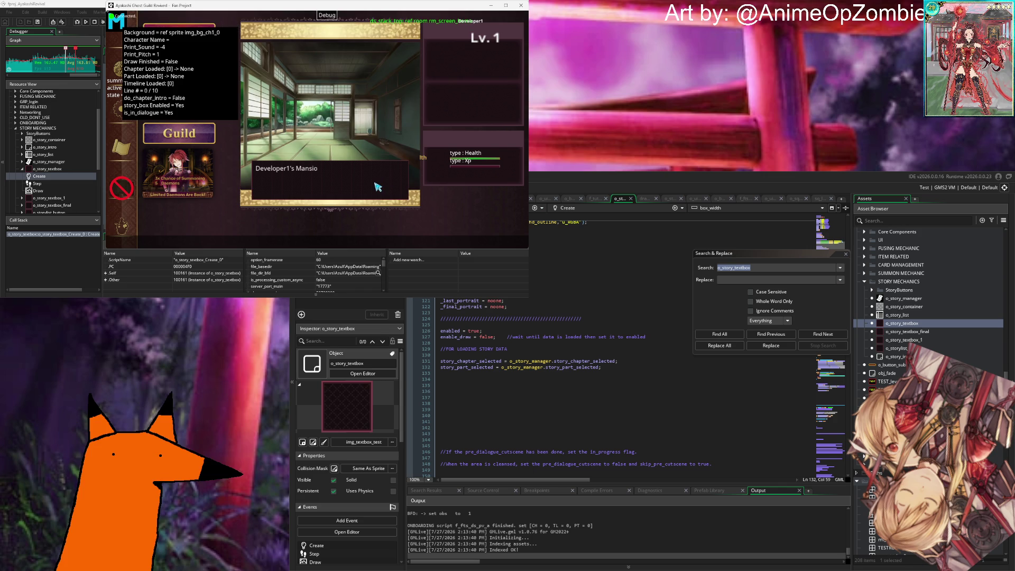
Step: Play through Mira's dialogue and the summon, then cleanse until the code error appears
left_click(381, 193)
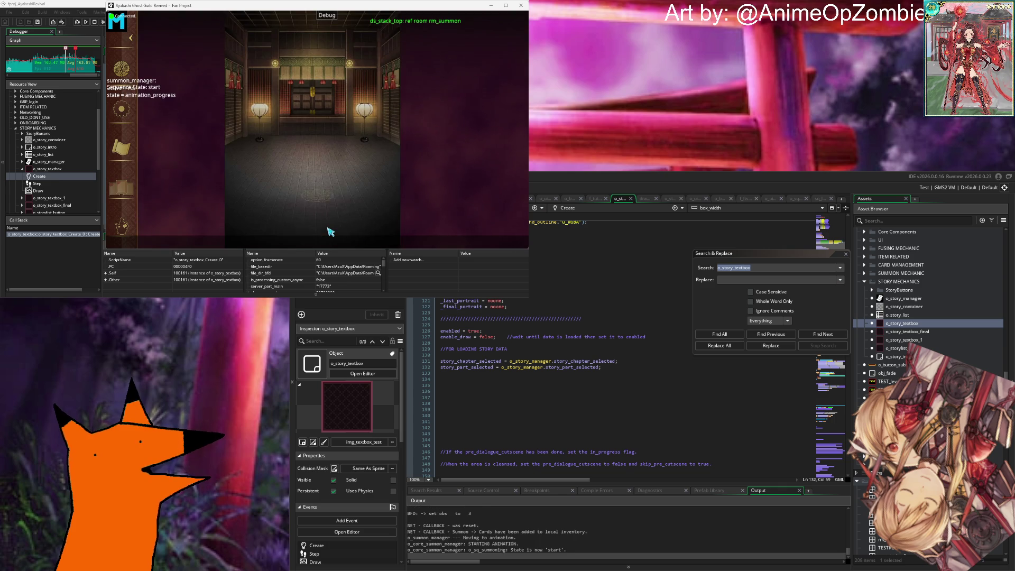
left_click(333, 230)
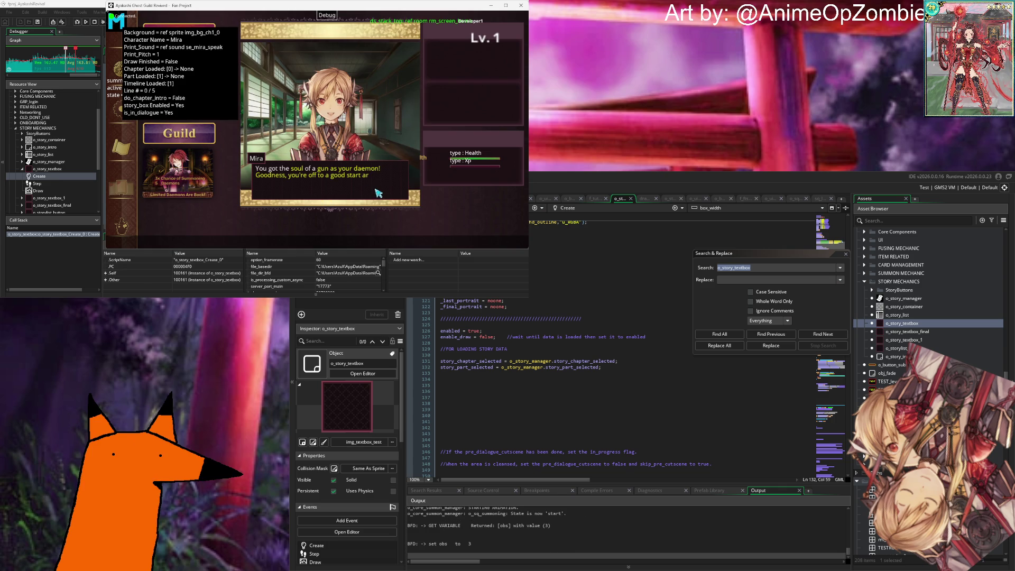
left_click(378, 192)
left_click(378, 193)
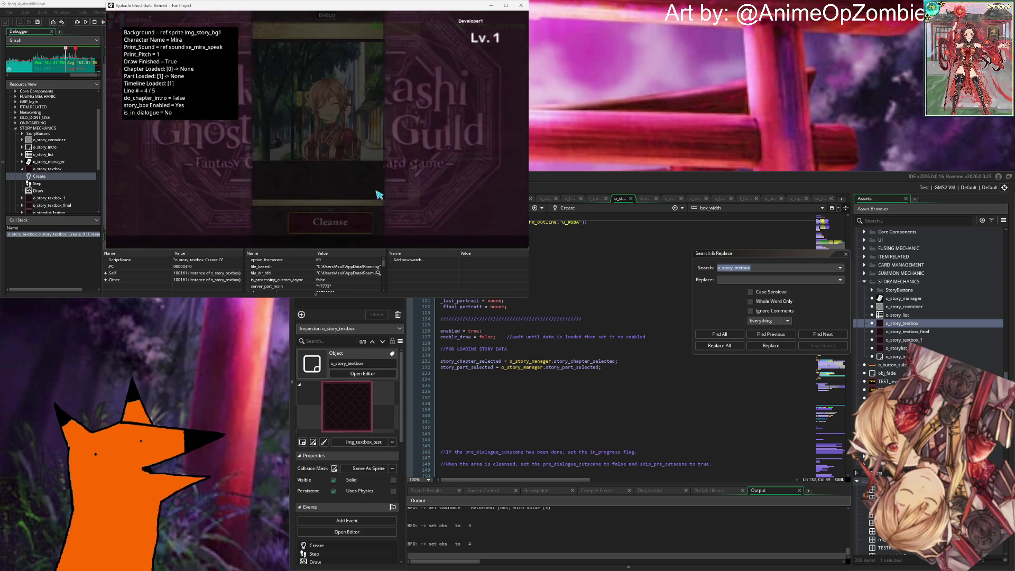
left_click(347, 234)
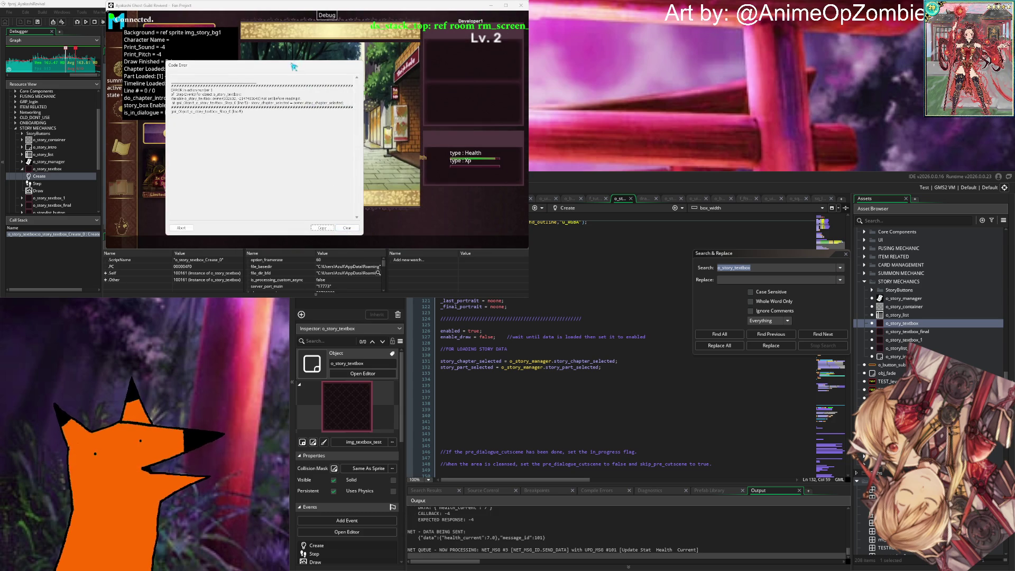
left_click(346, 229)
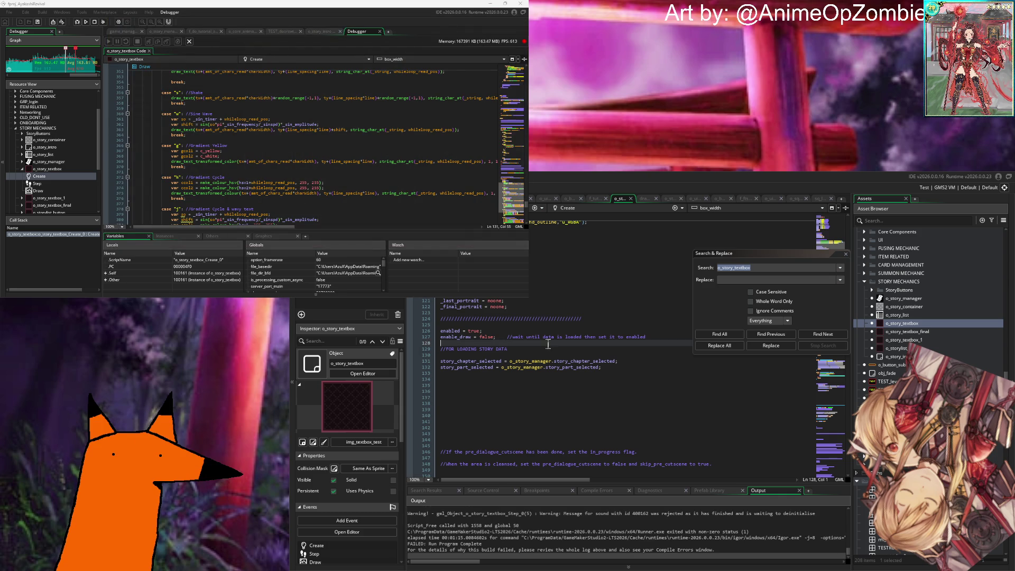
Step: Resize the Output panel to read the crash log, then shrink it back for the code
left_click(549, 342)
scroll(548, 343, "up", 20)
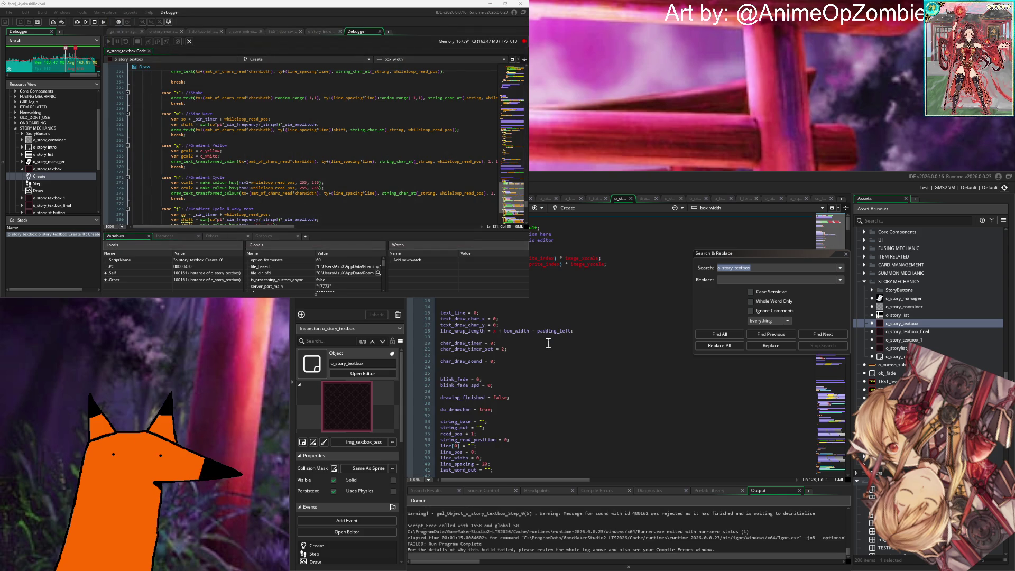
left_click_drag(614, 483, 625, 414)
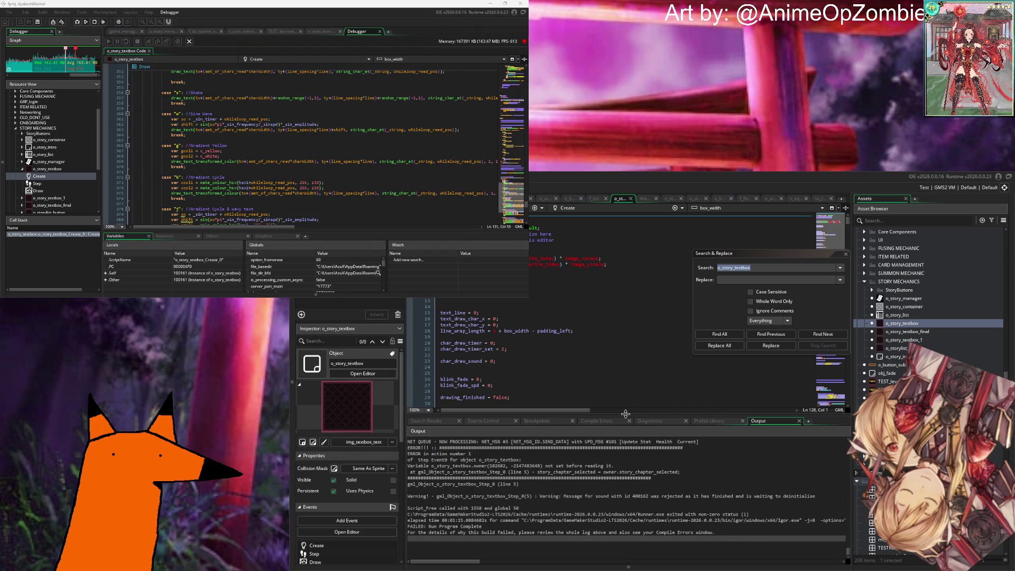
left_click_drag(626, 413, 622, 497)
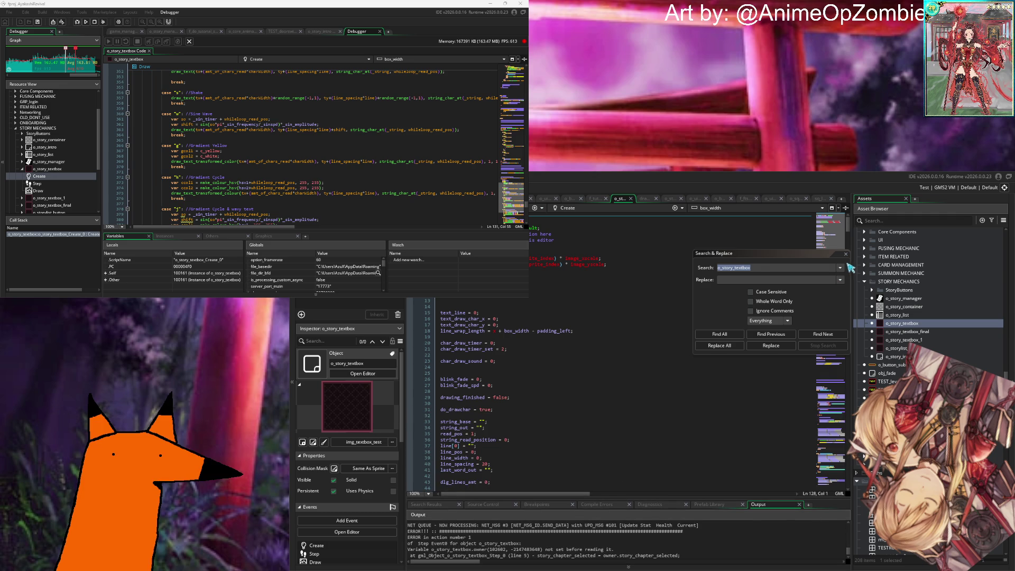
Step: Close the project-wide search and check the o_story_textbox object's options
left_click(849, 262)
left_click(846, 254)
right_click(904, 324)
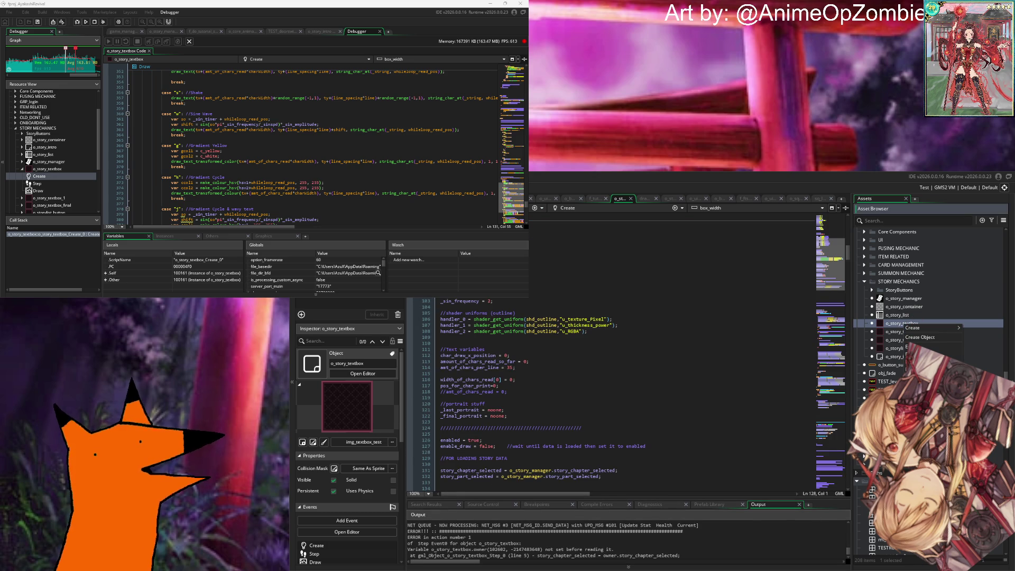
left_click(662, 339)
key("ctrl+f")
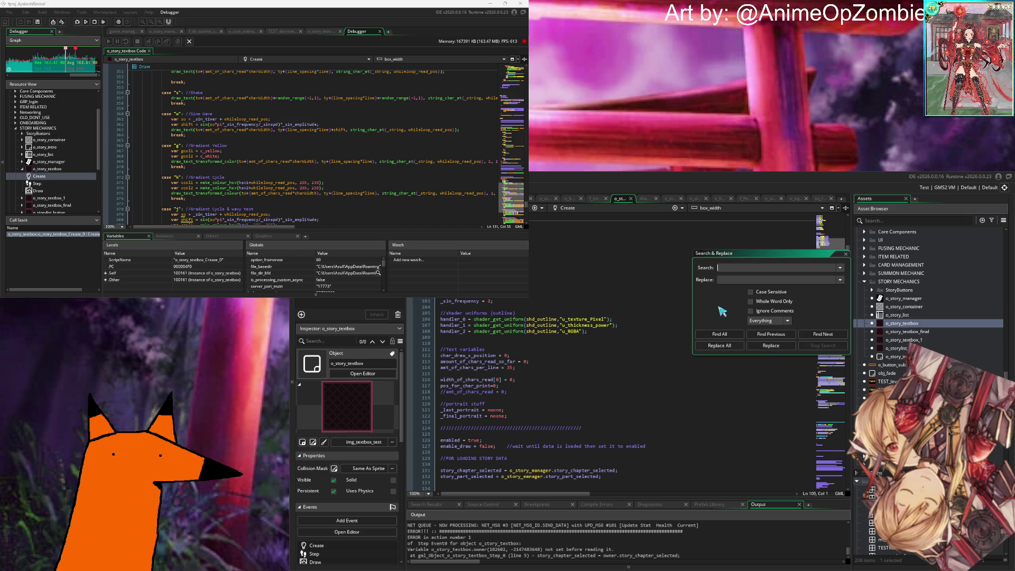
Step: Search the project for instance_create and enlarge the Search Results panel
type("instance")
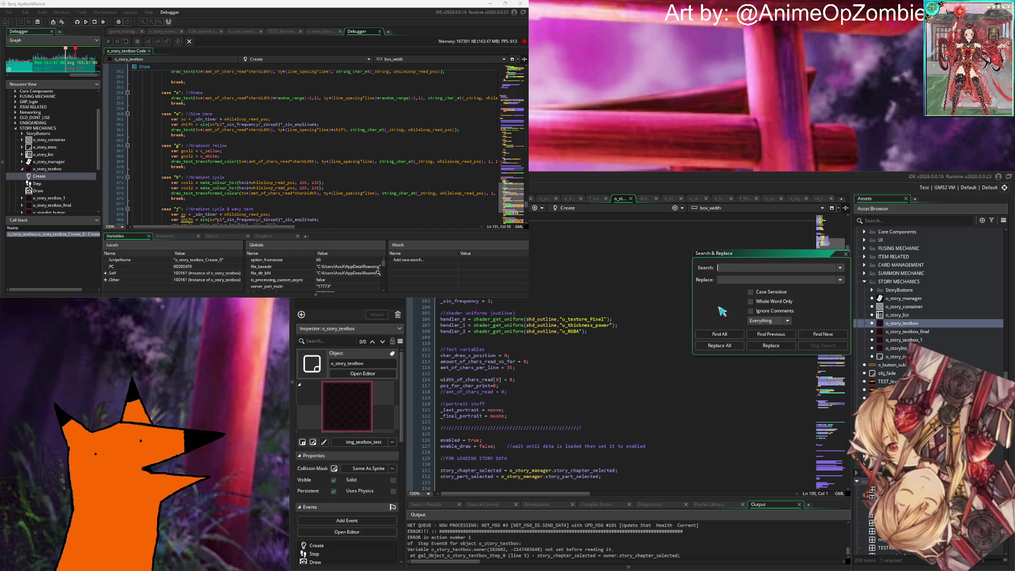
type("_create")
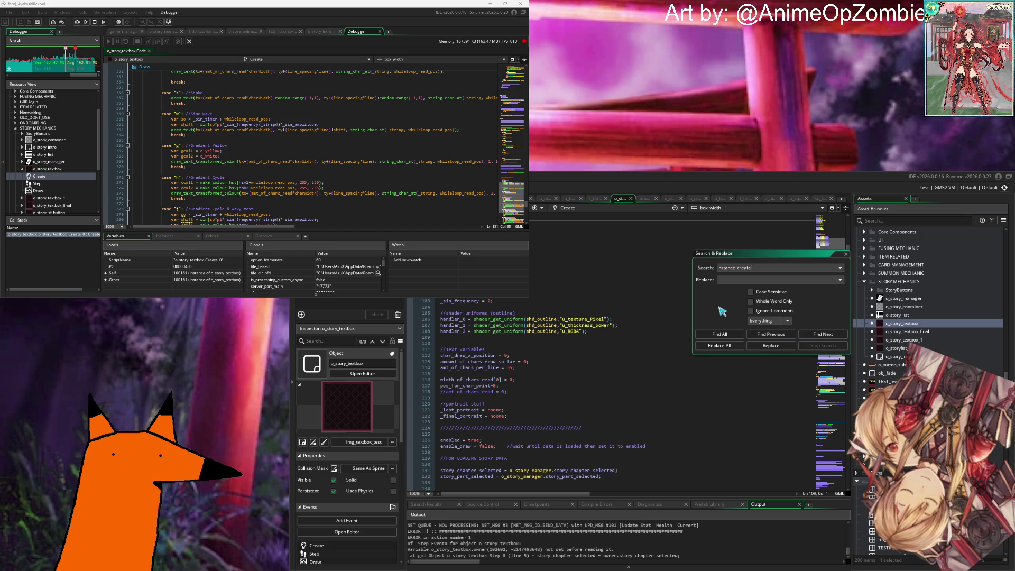
key("Return")
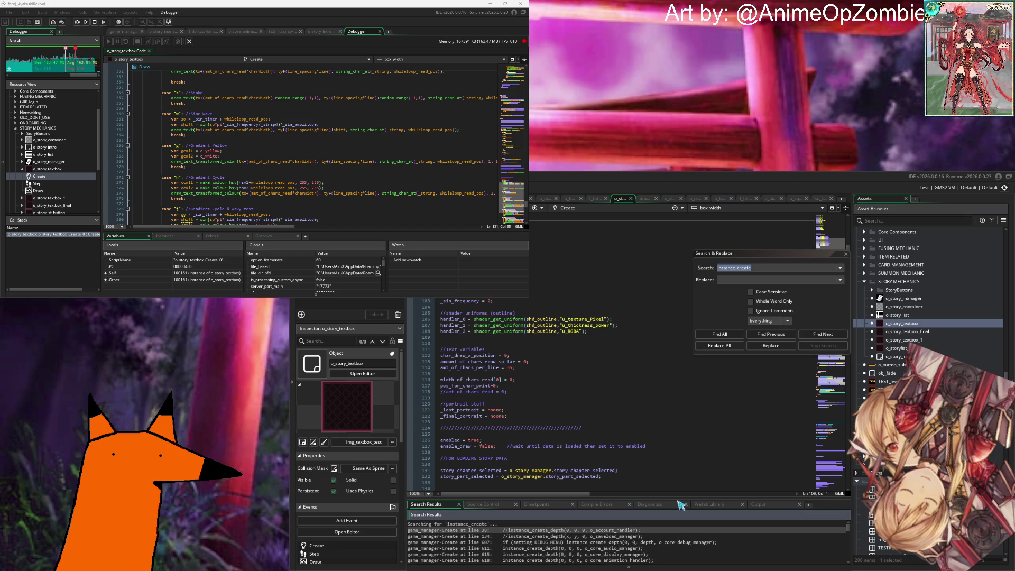
left_click_drag(670, 498, 671, 297)
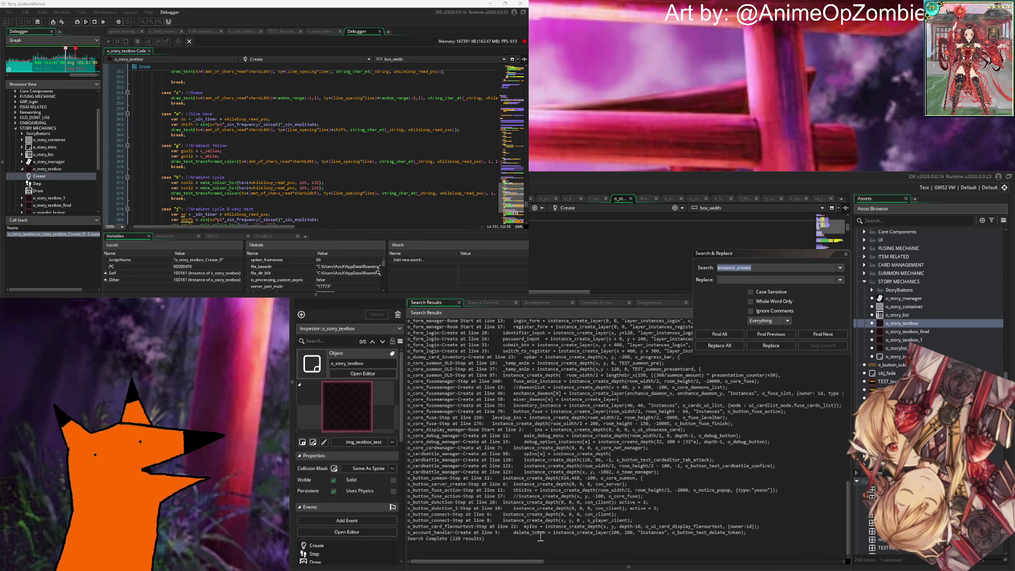
left_click(571, 533)
key("Up")
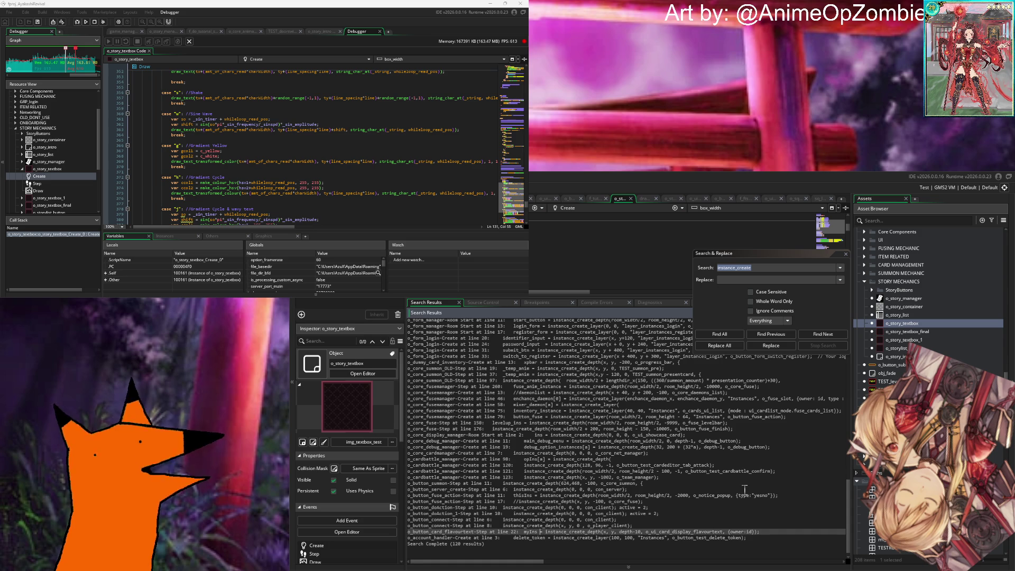
key("Up")
key("Up")
key("Up")
key("Up")
key("Up")
key("Up")
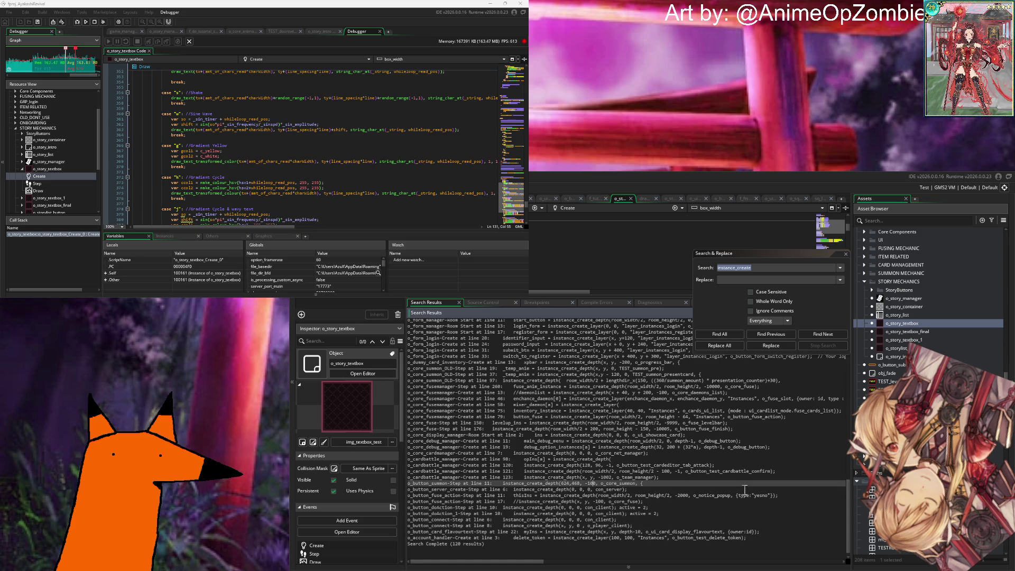
key("Up")
key("Up")
key("Up")
key("Up")
key("Up")
key("Up")
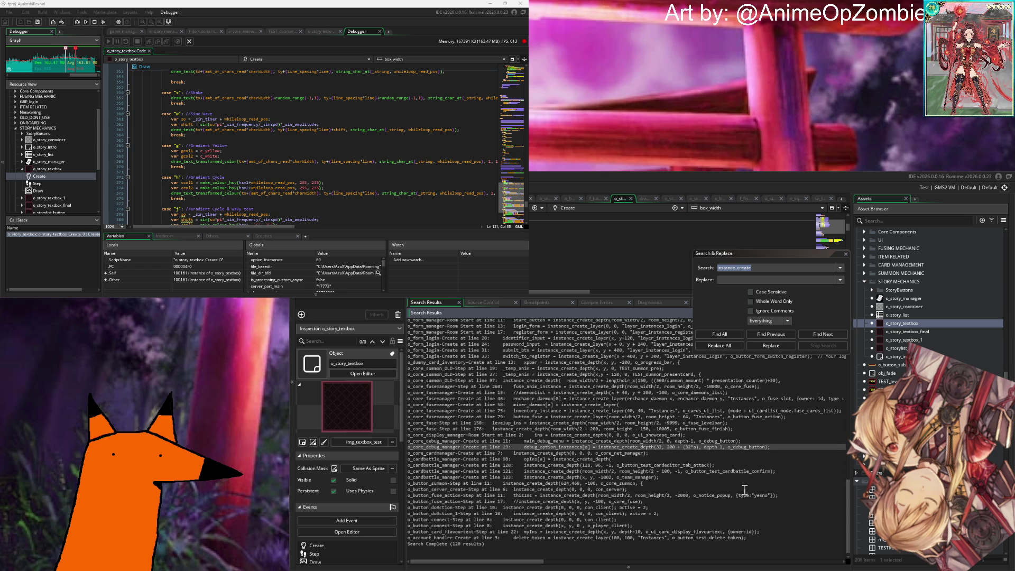
key("Up")
key("Up")
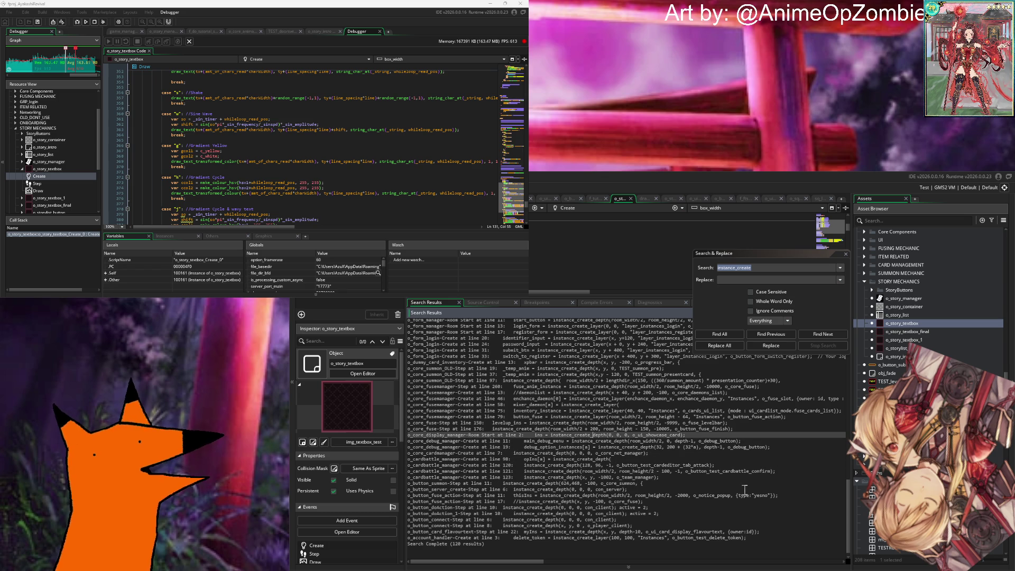
key("Up")
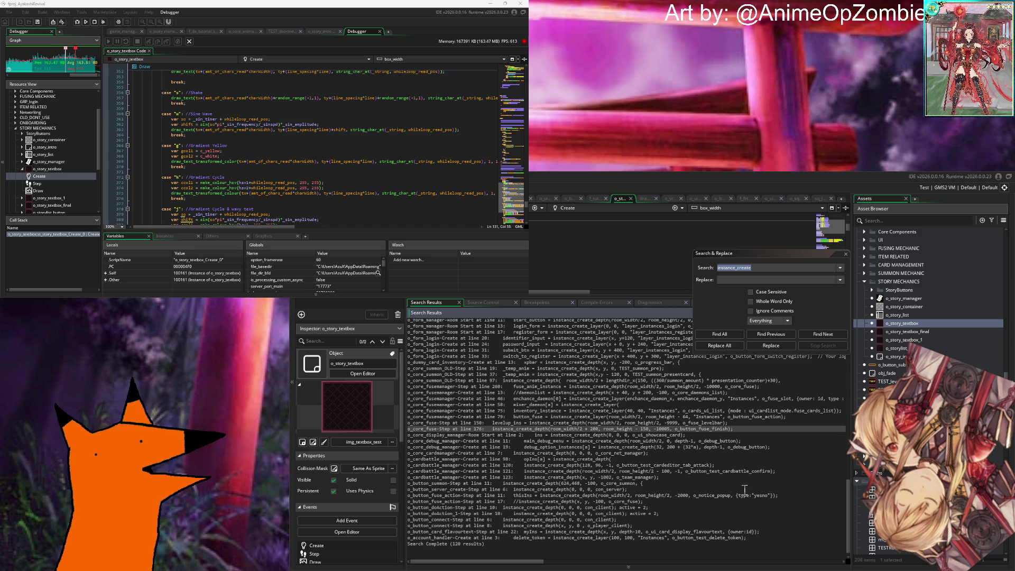
left_click(746, 436)
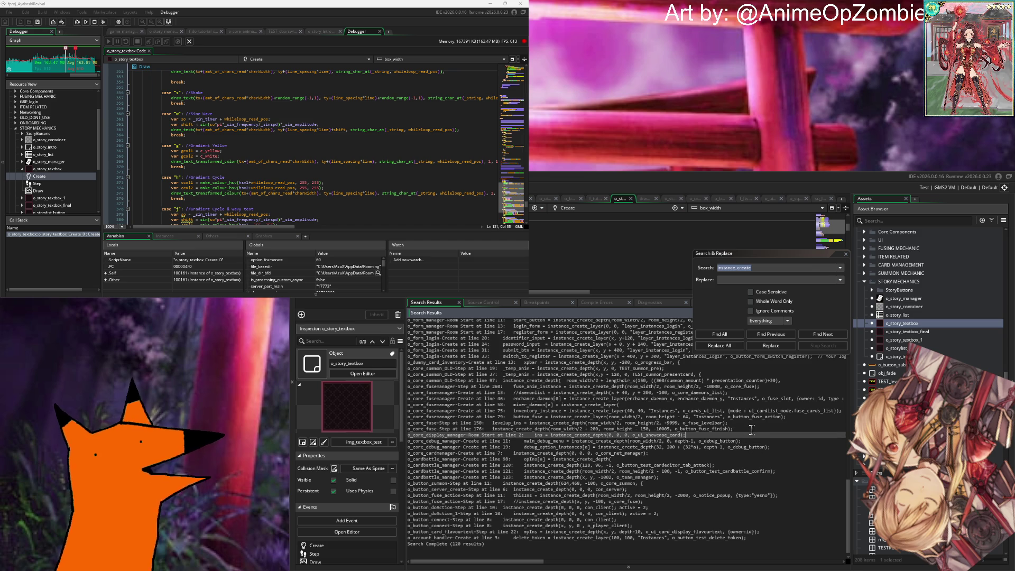
left_click(752, 429)
left_click(751, 425)
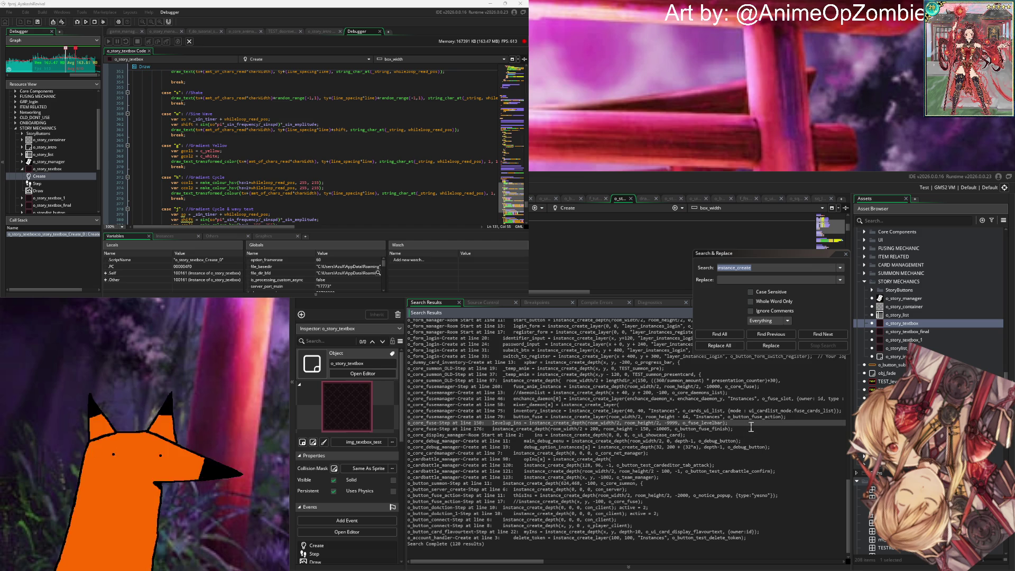
scroll(751, 426, "up", 1)
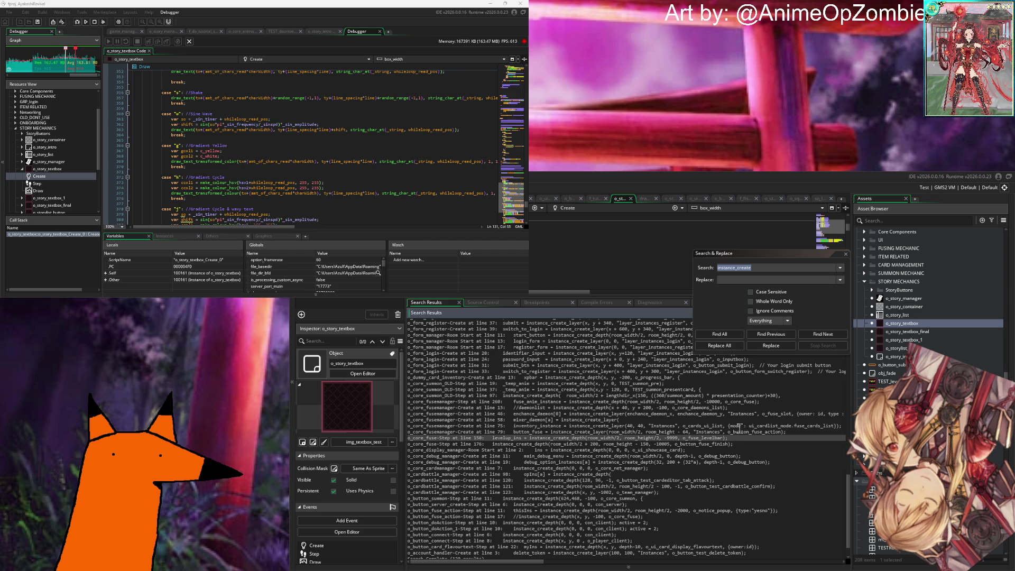
left_click(695, 426)
left_click(692, 415)
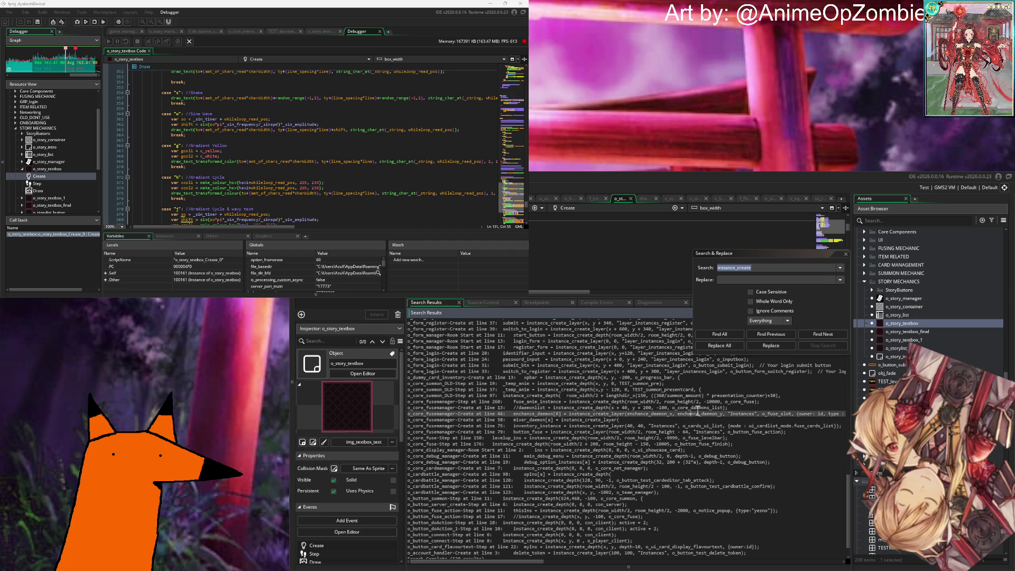
left_click(707, 408)
left_click(746, 395)
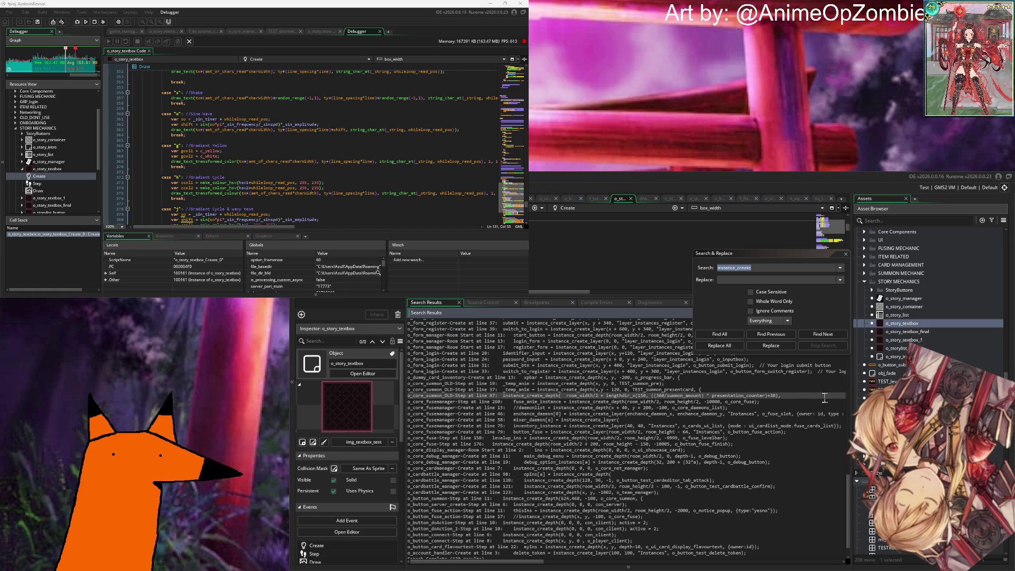
double_click(707, 396)
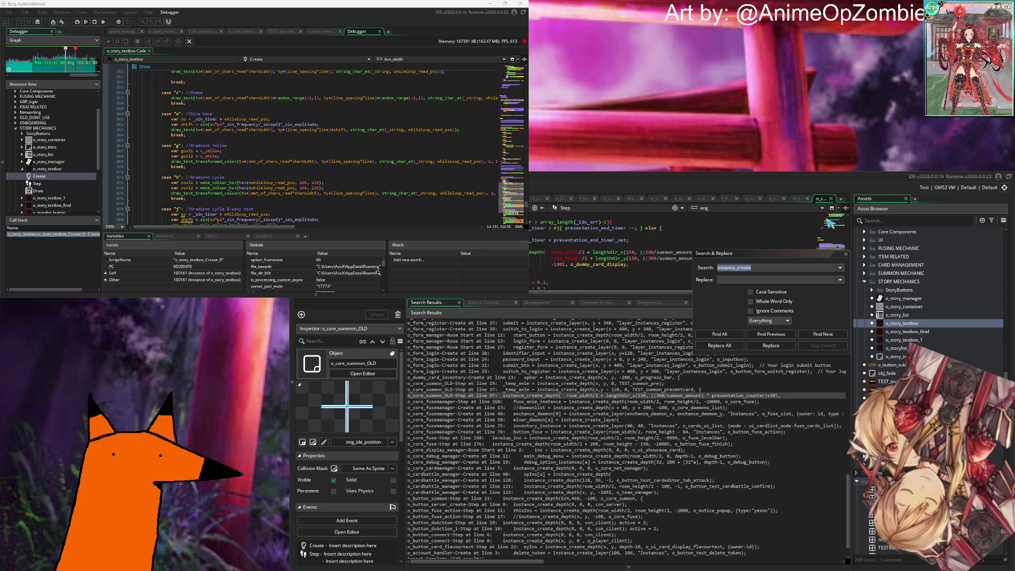
Step: Close the o_core_summon_OLD Step code, then open and close o_form_login's code at line 31
left_click(831, 200)
scroll(682, 407, "up", 1)
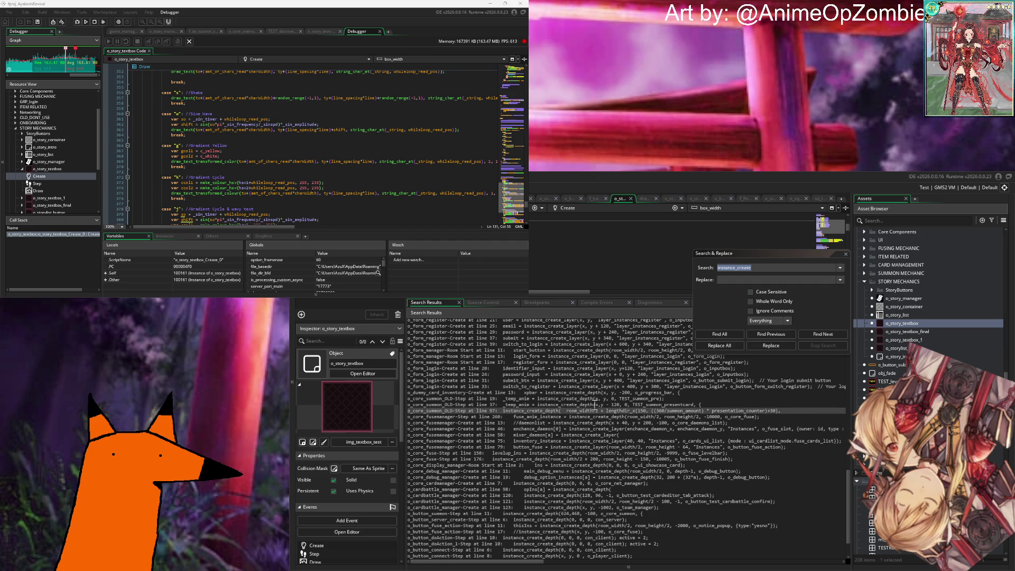
scroll(758, 390, "up", 1)
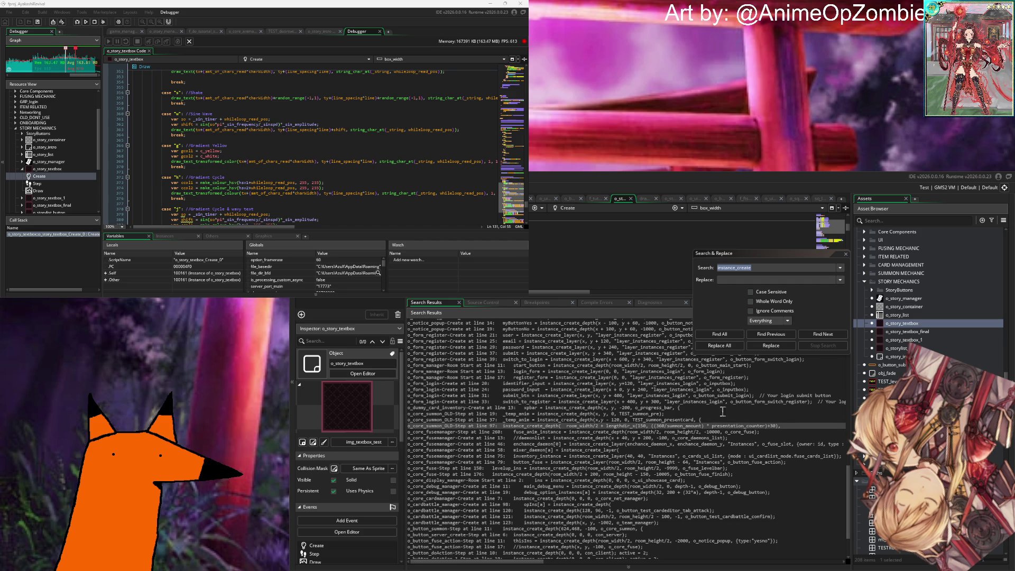
double_click(692, 395)
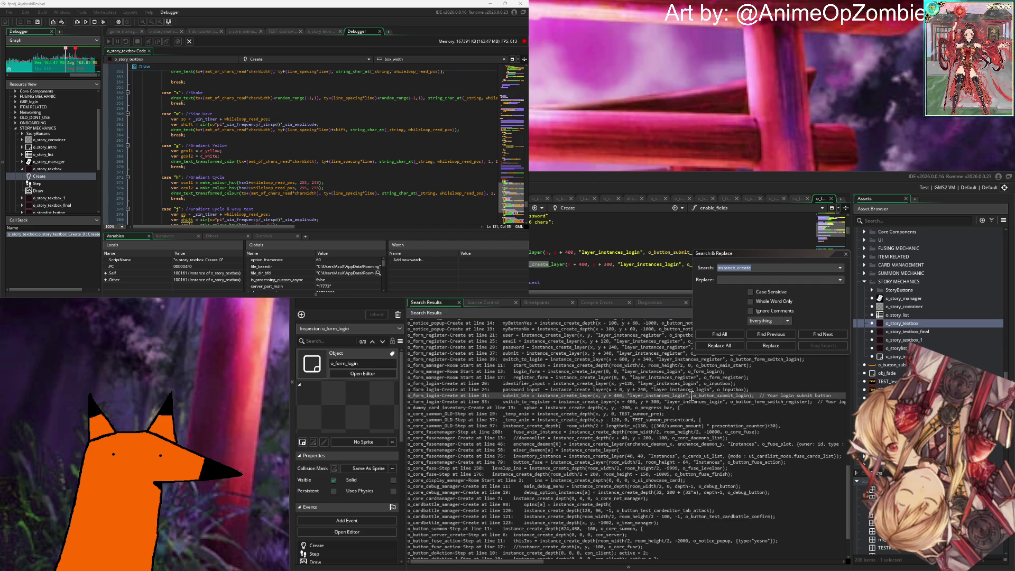
scroll(717, 226, "down", 1)
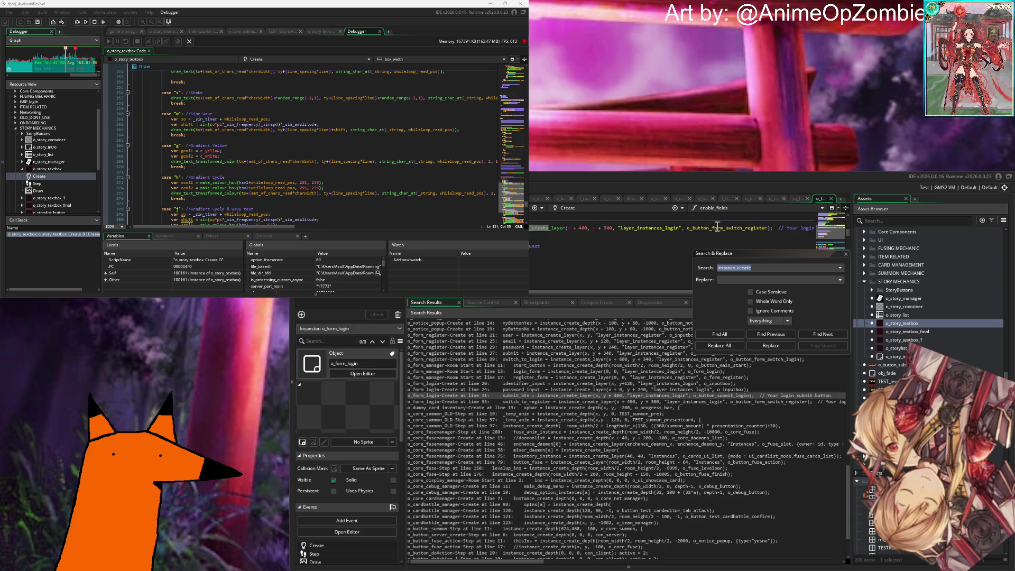
key("ctrl+w")
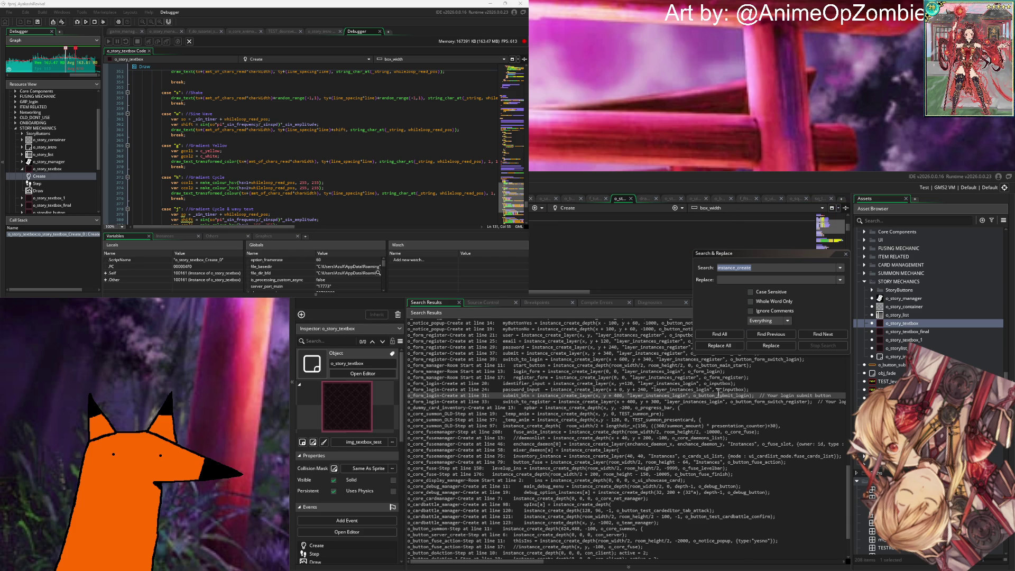
Step: Review the line 34 mySelect result and the o_sq_summoning Step line 95 result
scroll(718, 391, "up", 1)
scroll(717, 399, "up", 1)
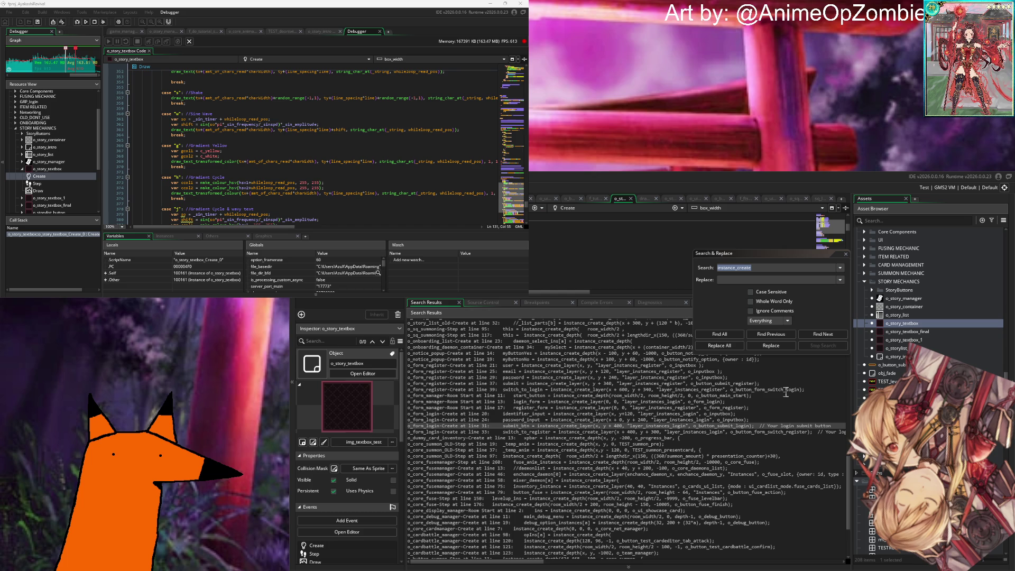
scroll(715, 385, "up", 1)
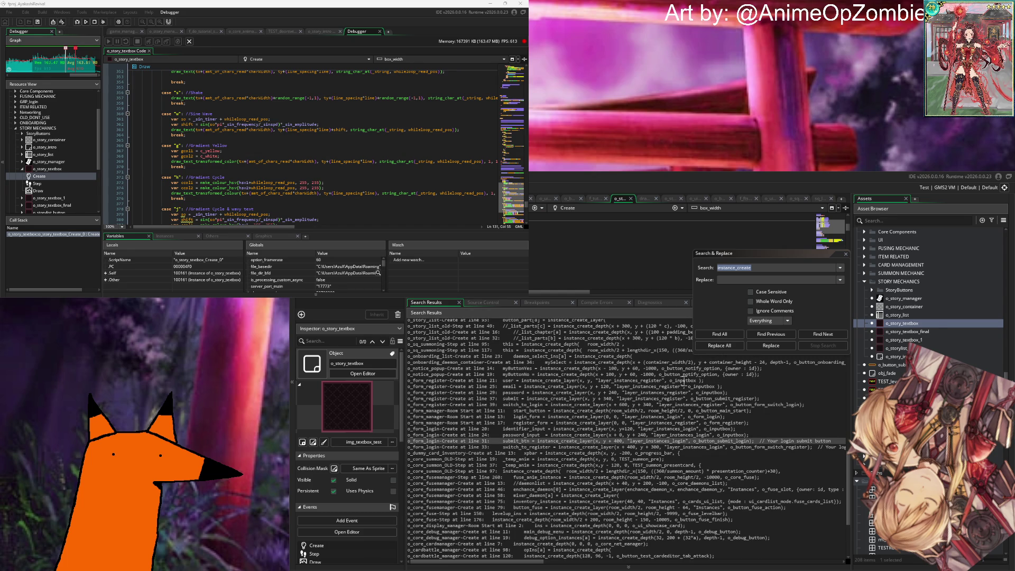
scroll(742, 380, "up", 1)
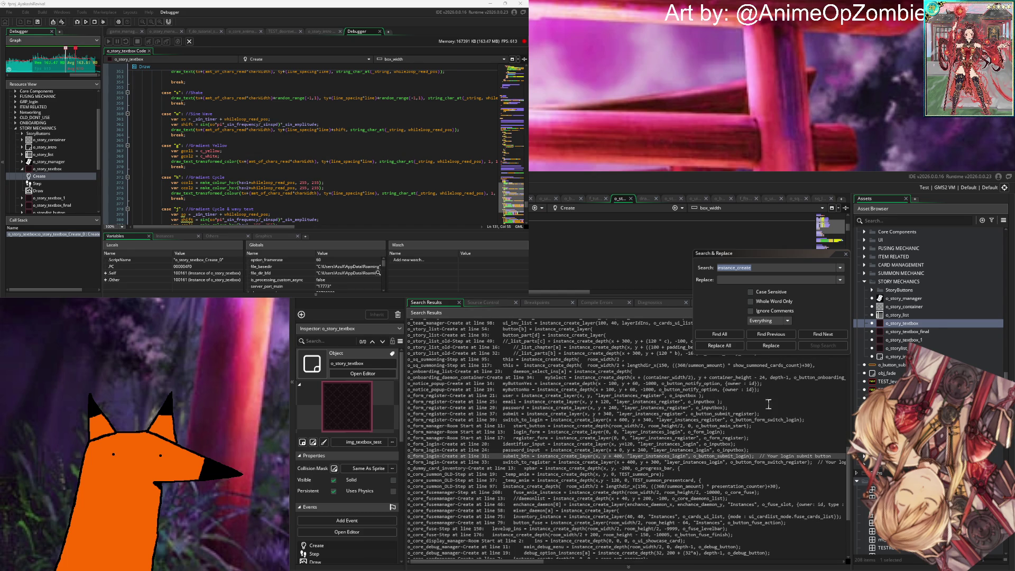
scroll(791, 399, "up", 1)
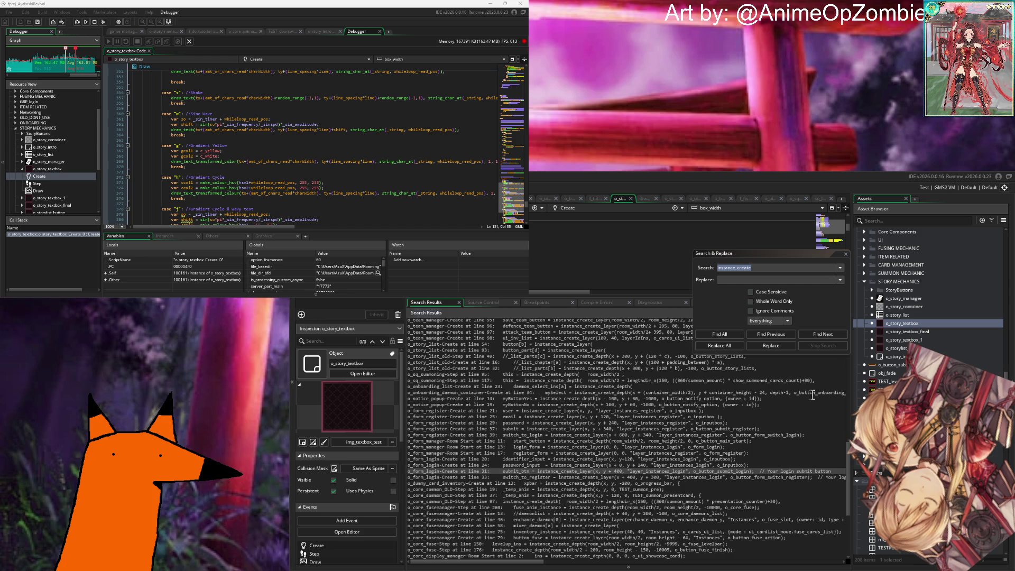
left_click(813, 393)
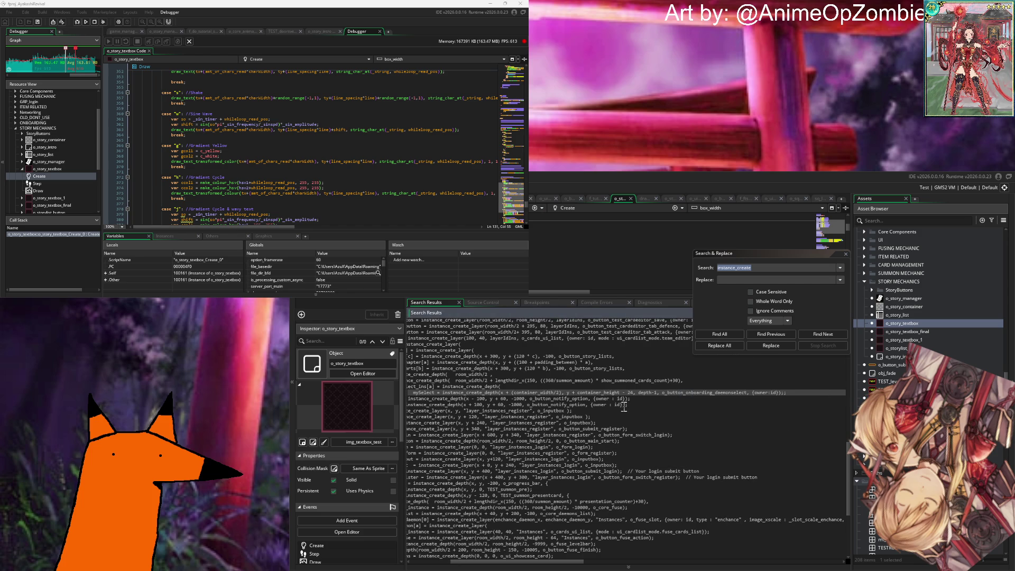
scroll(682, 394, "left", 3)
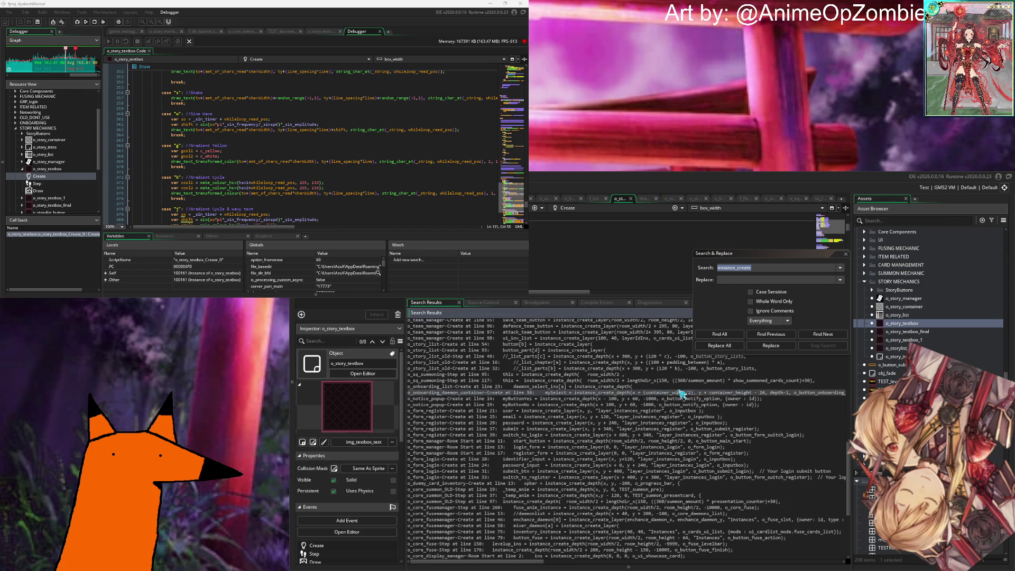
left_click(593, 369)
left_click(584, 375)
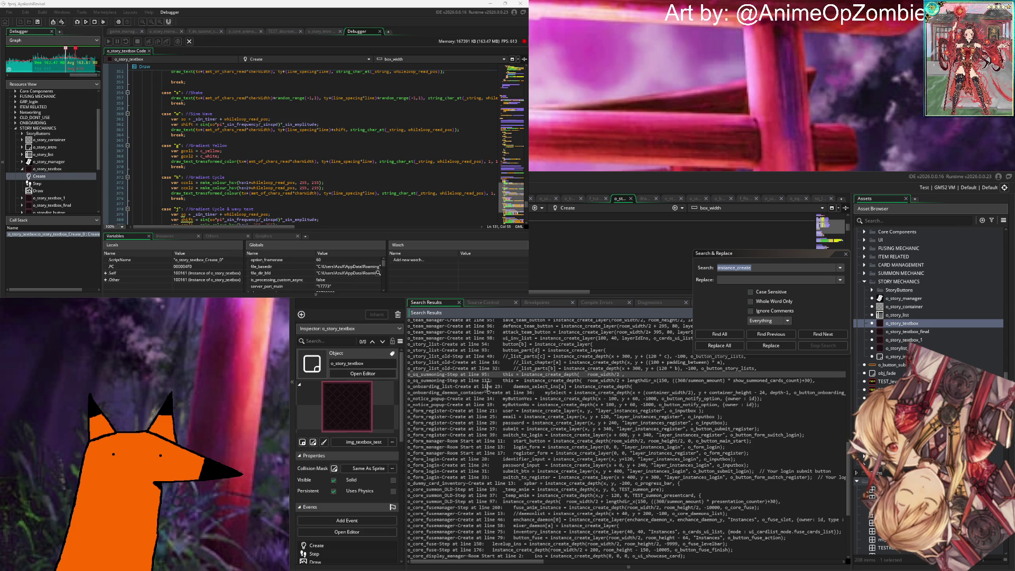
Step: Inspect the o_core_animation_handler Create line 32 and Step line 35 results
scroll(487, 387, "up", 5)
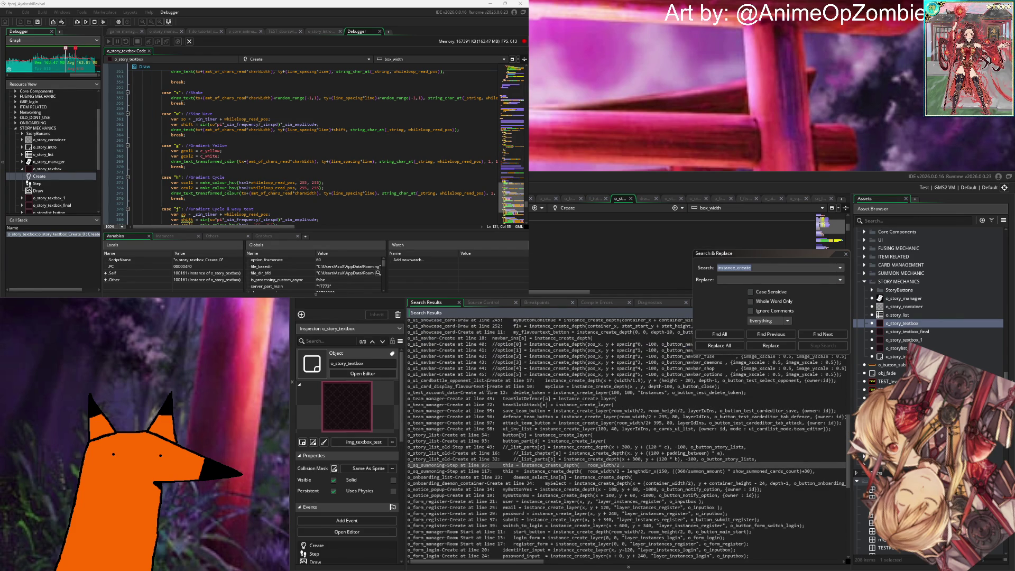
scroll(487, 387, "up", 2)
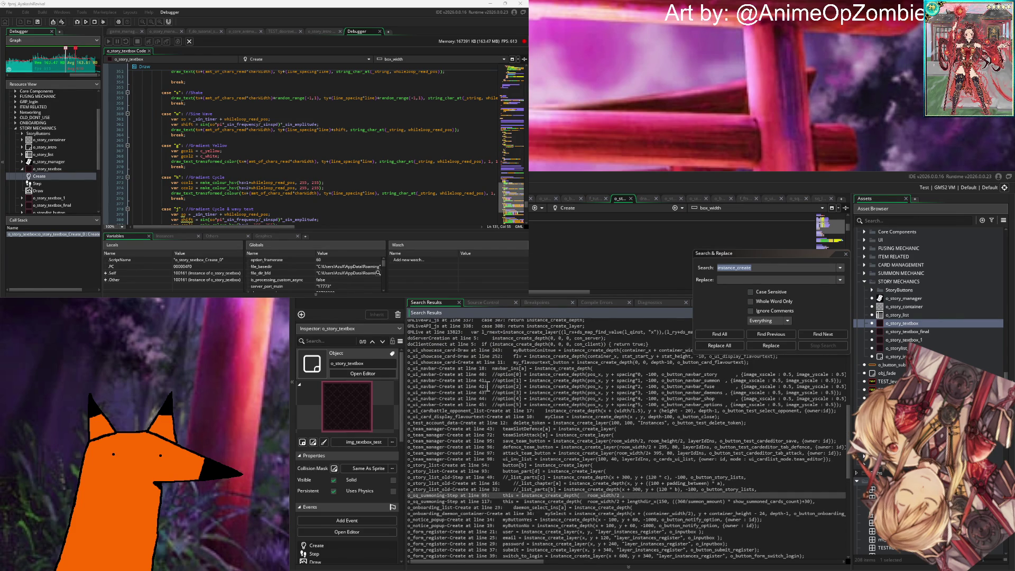
scroll(487, 387, "up", 2)
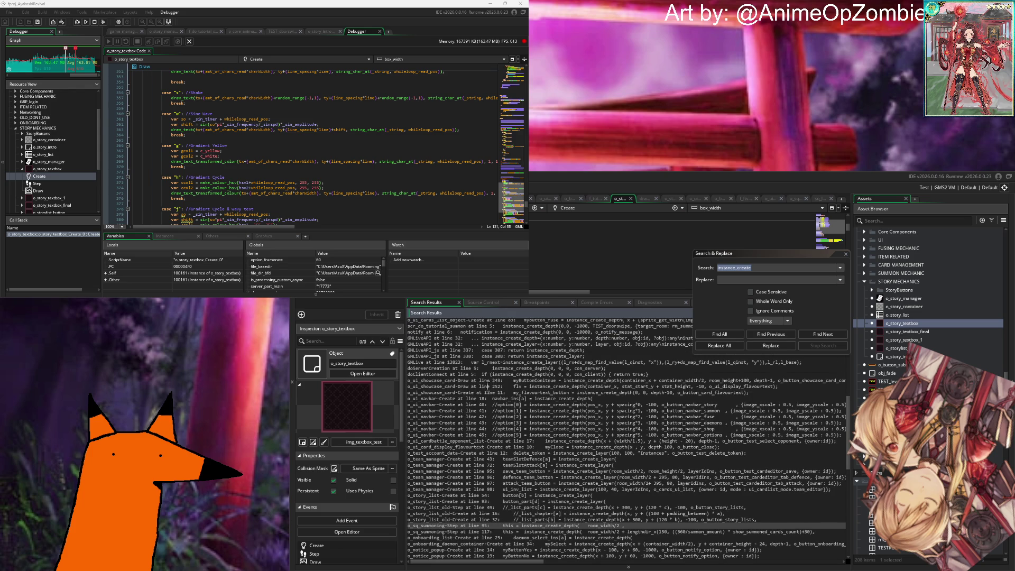
scroll(487, 387, "up", 2)
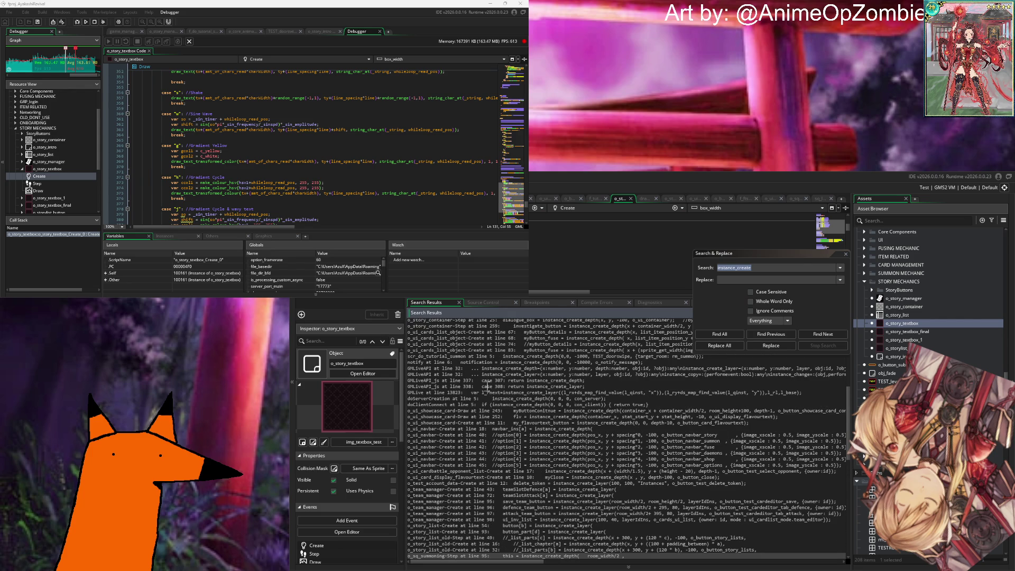
scroll(487, 386, "up", 3)
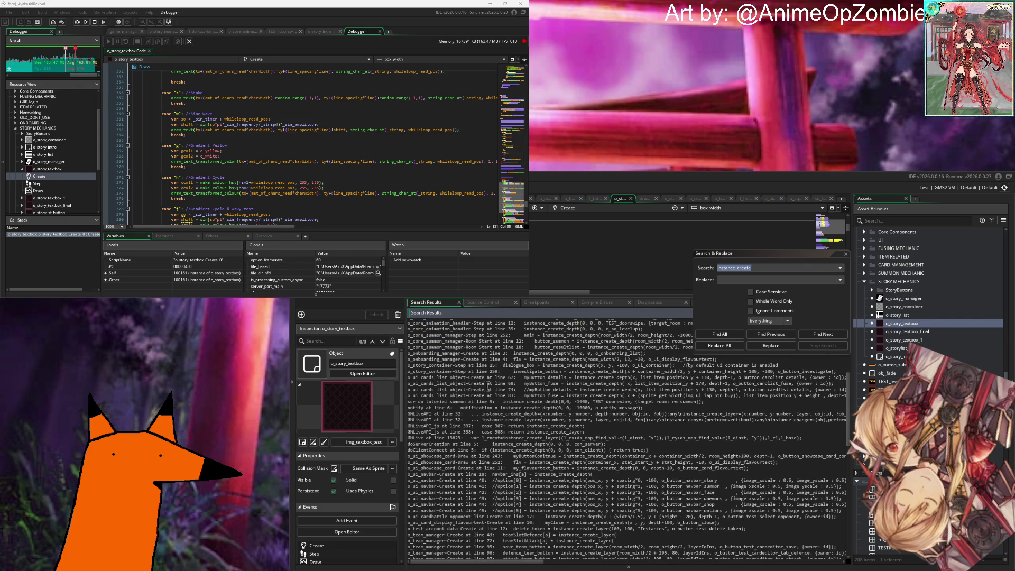
scroll(487, 387, "up", 5)
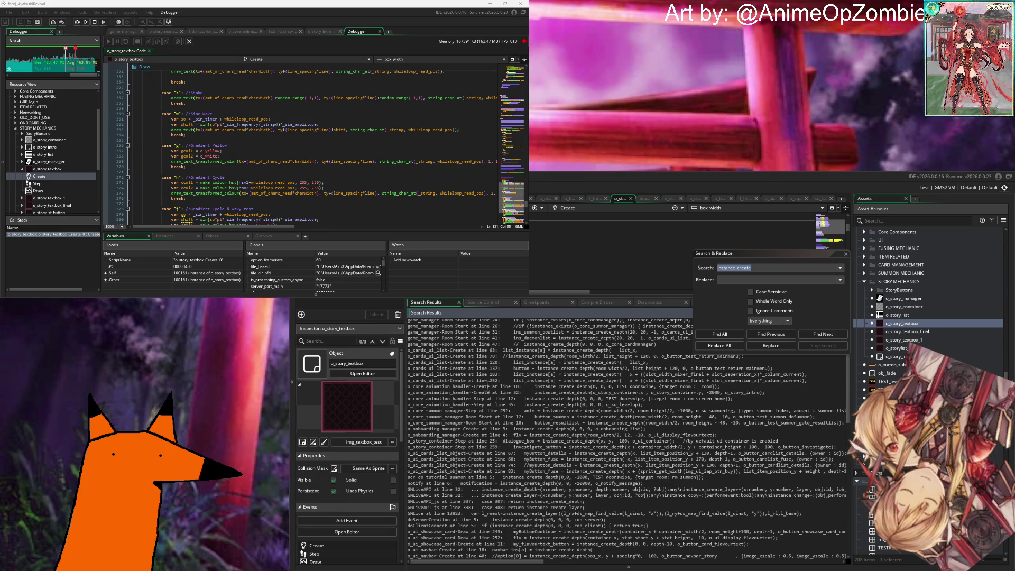
left_click(666, 393)
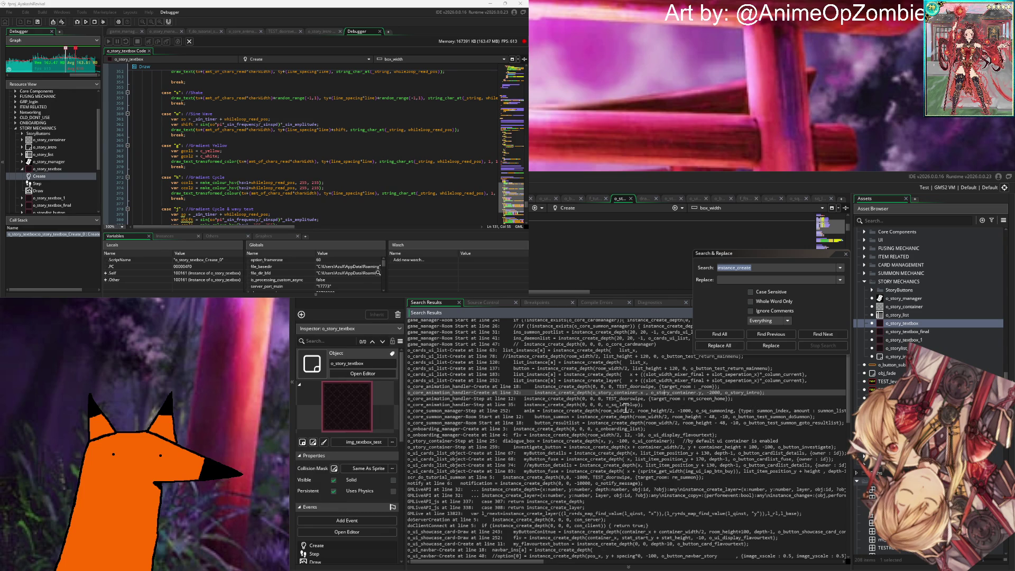
left_click(627, 405)
Step: Check the Create line 120 and line 78 results, then close Search & Replace
scroll(654, 412, "up", 1)
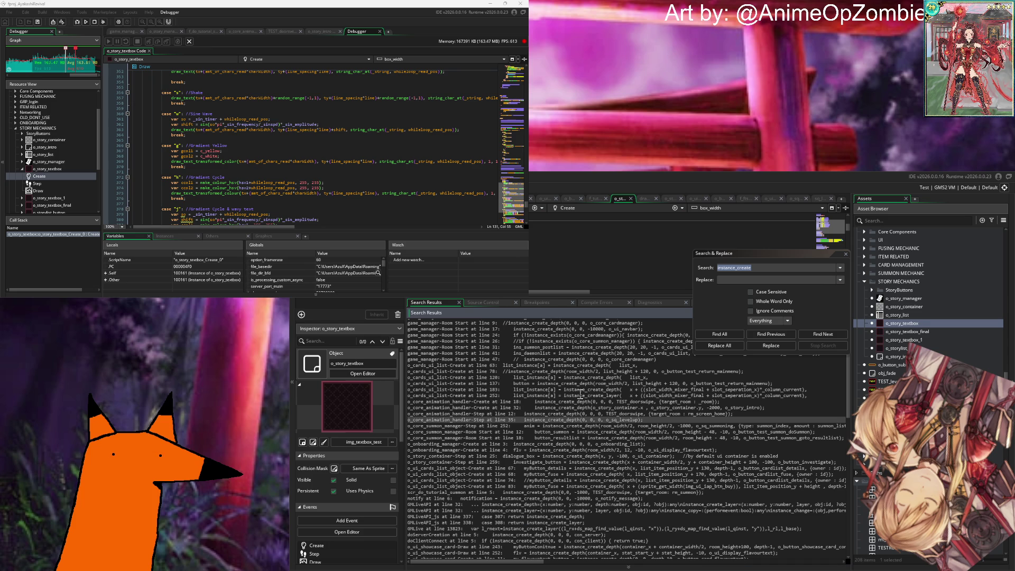
left_click(597, 383)
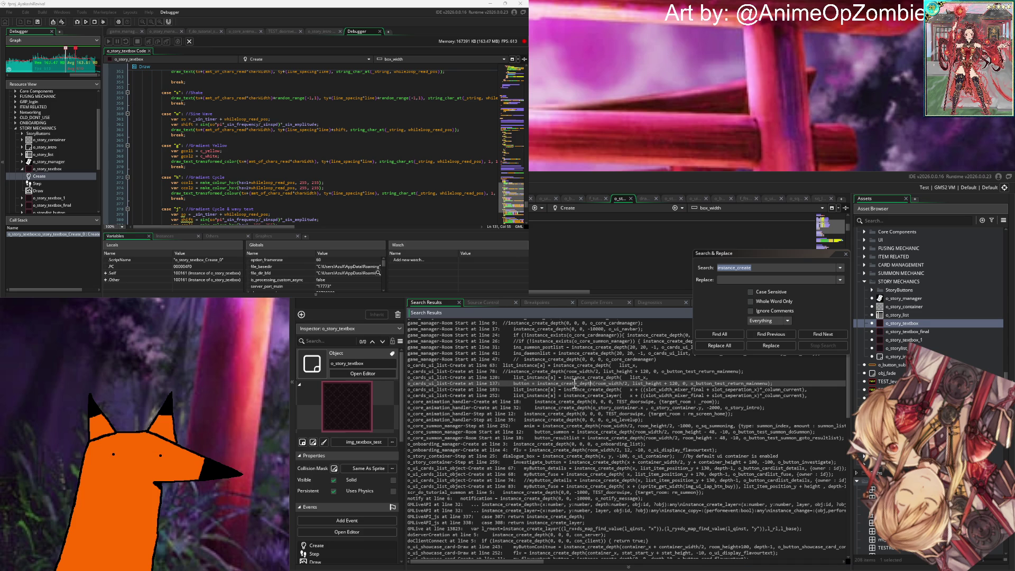
left_click(574, 378)
left_click(577, 371)
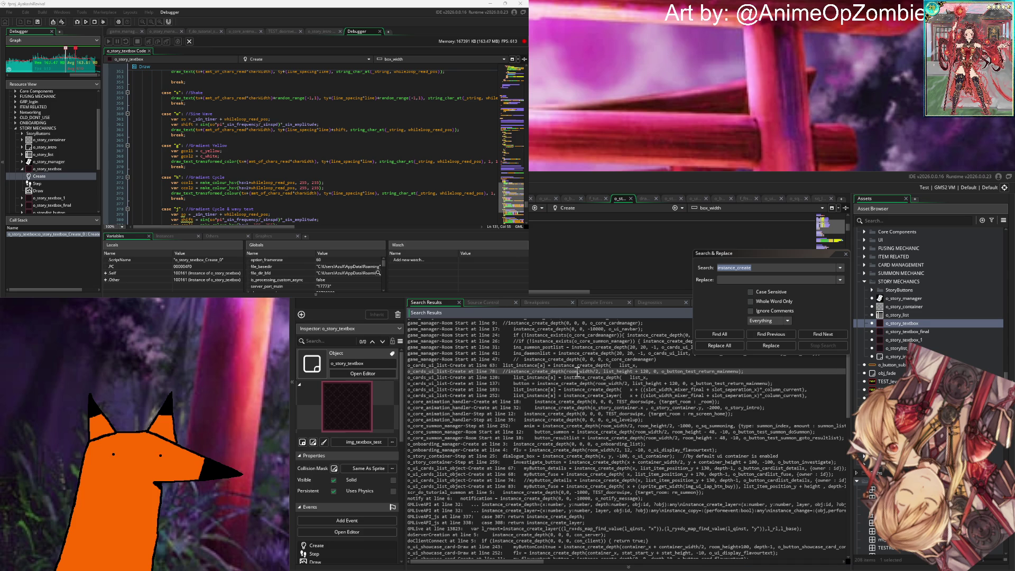
scroll(698, 418, "up", 1)
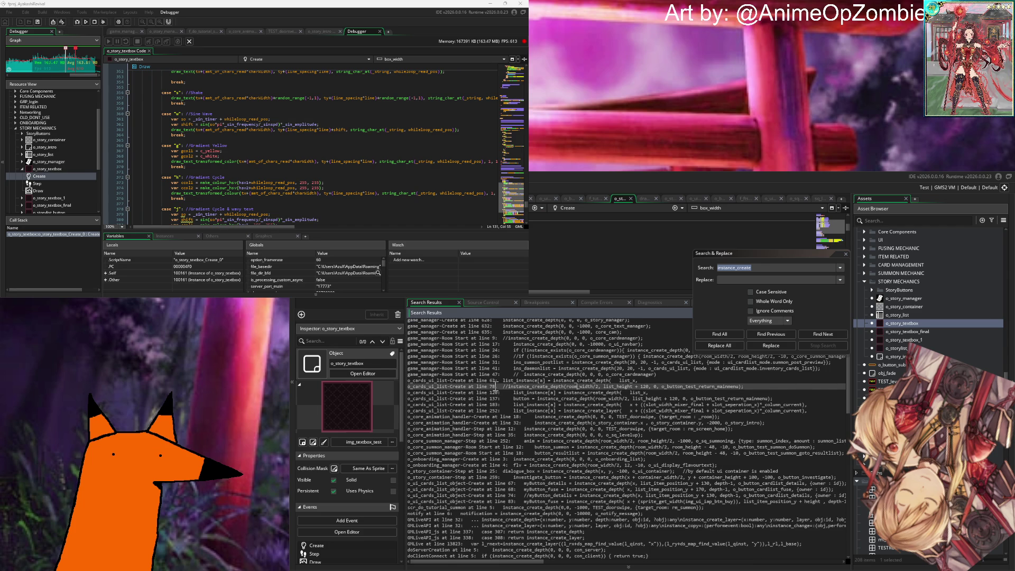
scroll(496, 388, "up", 3)
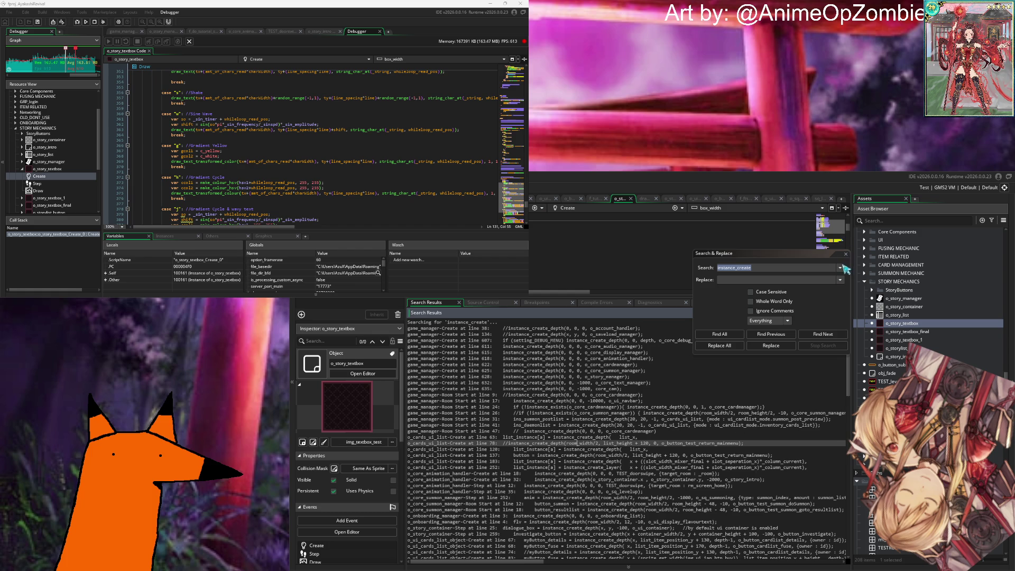
left_click(846, 254)
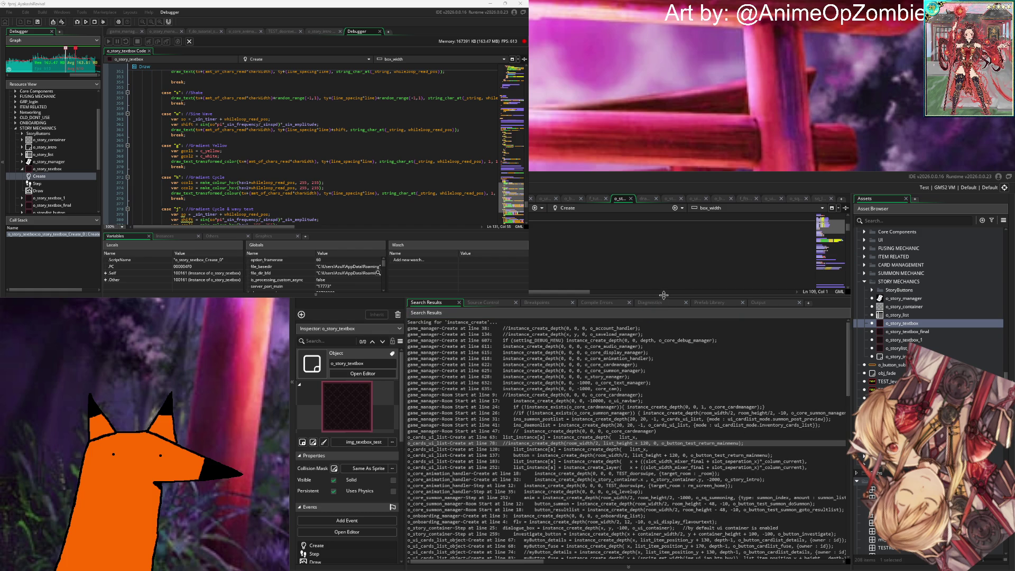
Step: Enlarge the code editor, then open and close the rm_onboarding room
left_click_drag(659, 297, 663, 472)
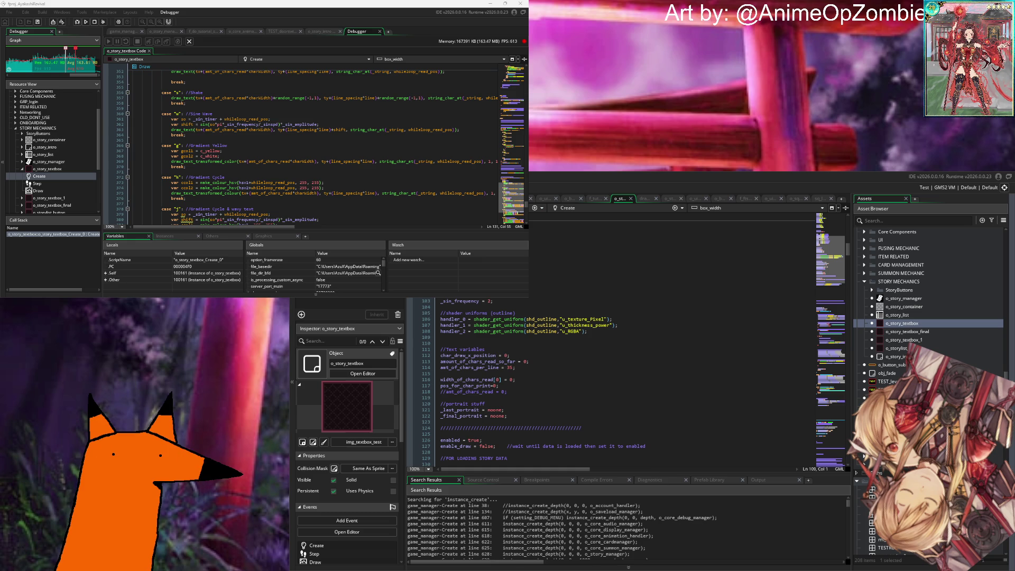
scroll(949, 303, "down", 6)
scroll(904, 343, "down", 4)
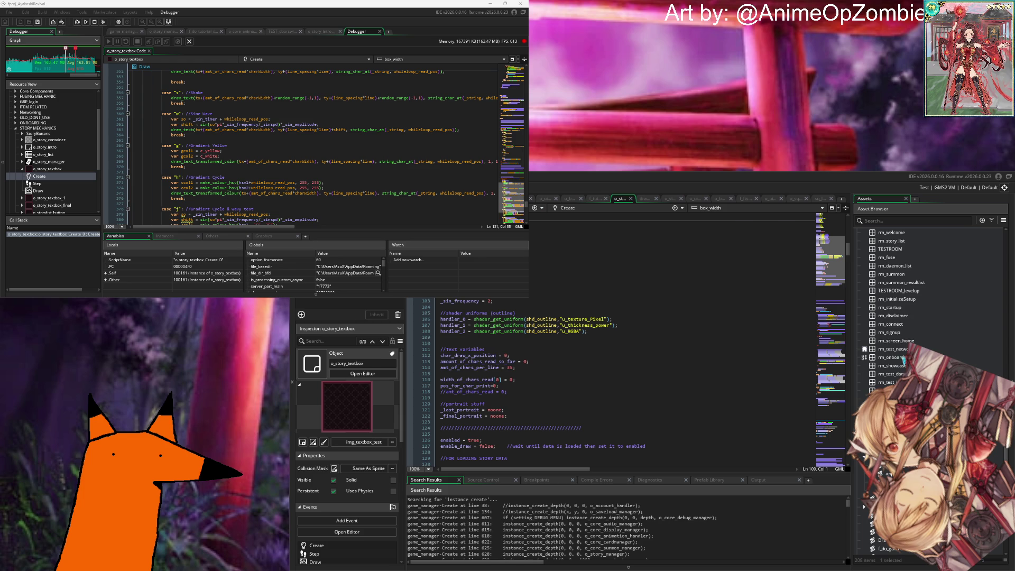
double_click(899, 357)
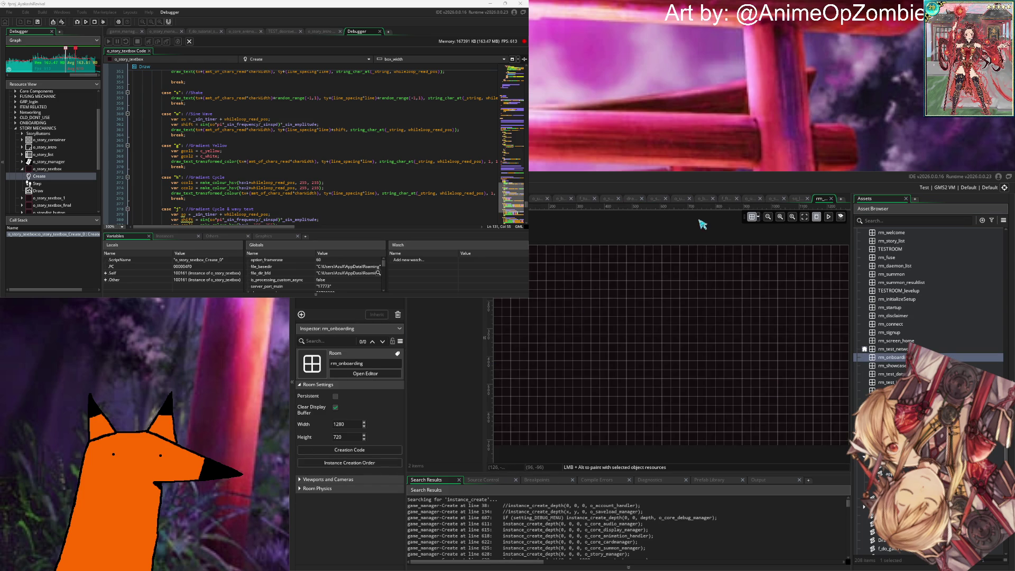
left_click(831, 199)
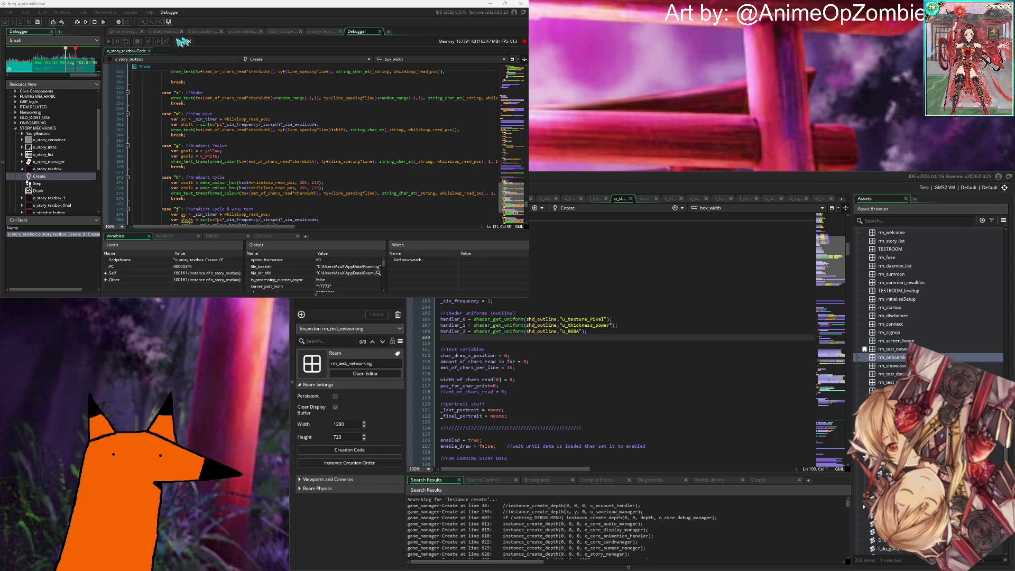
Step: Review o_onboarding_manager's Room Start and Create switch cases, then show o_ui_display_notice_core's code
left_click(540, 211)
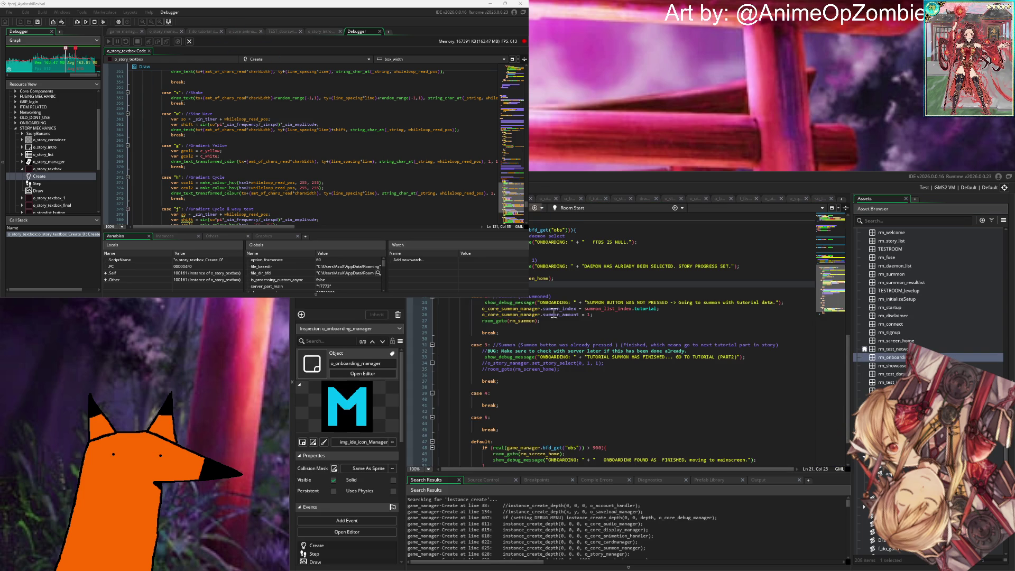
scroll(611, 336, "up", 10)
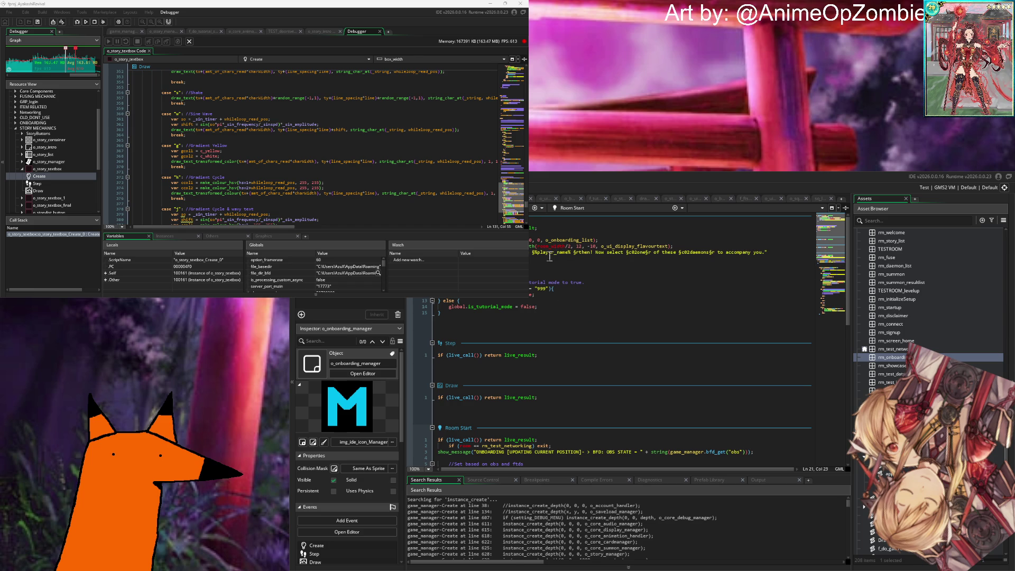
mouse_move(660, 249)
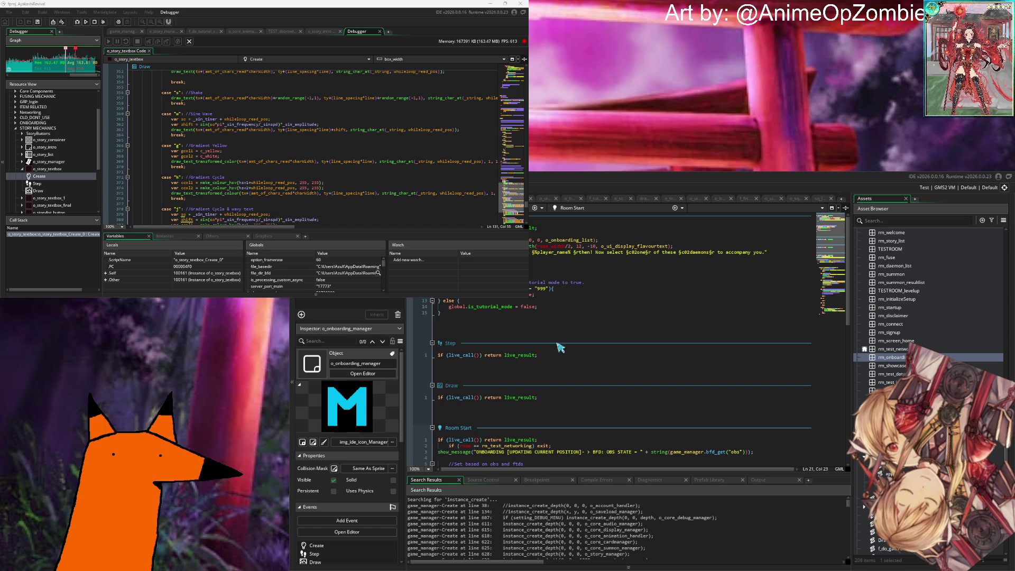
left_click(620, 306)
scroll(603, 323, "down", 5)
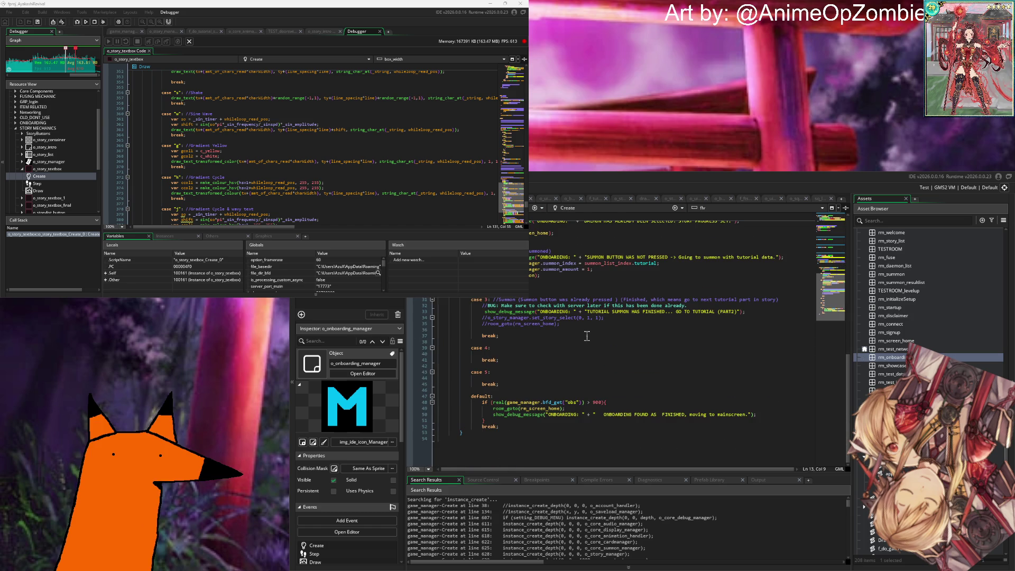
left_click(796, 199)
left_click(767, 200)
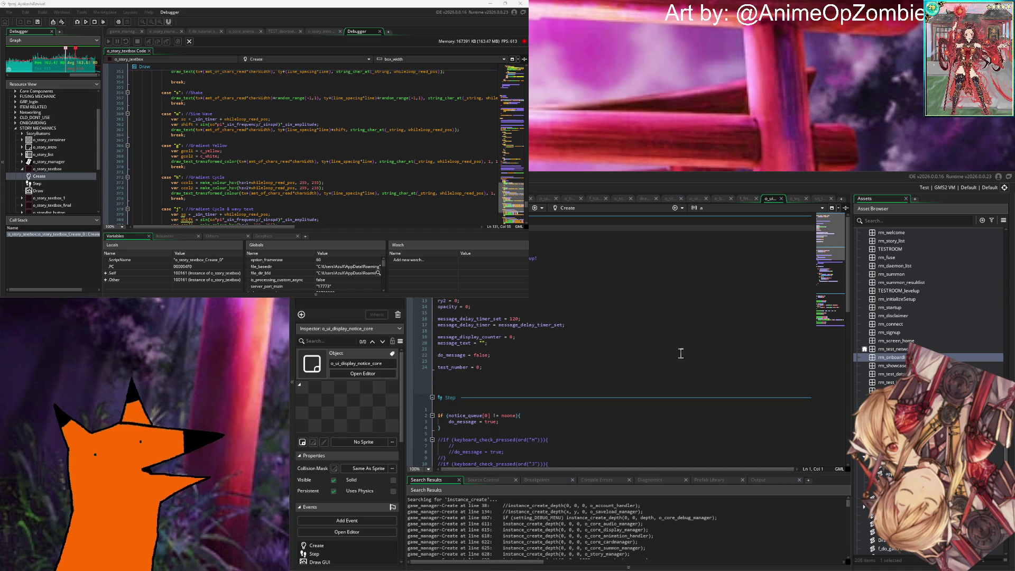
Step: Close o_ui_display_notice_core's tab and read o_button_investigate's Step event level-up logic
scroll(624, 344, "down", 10)
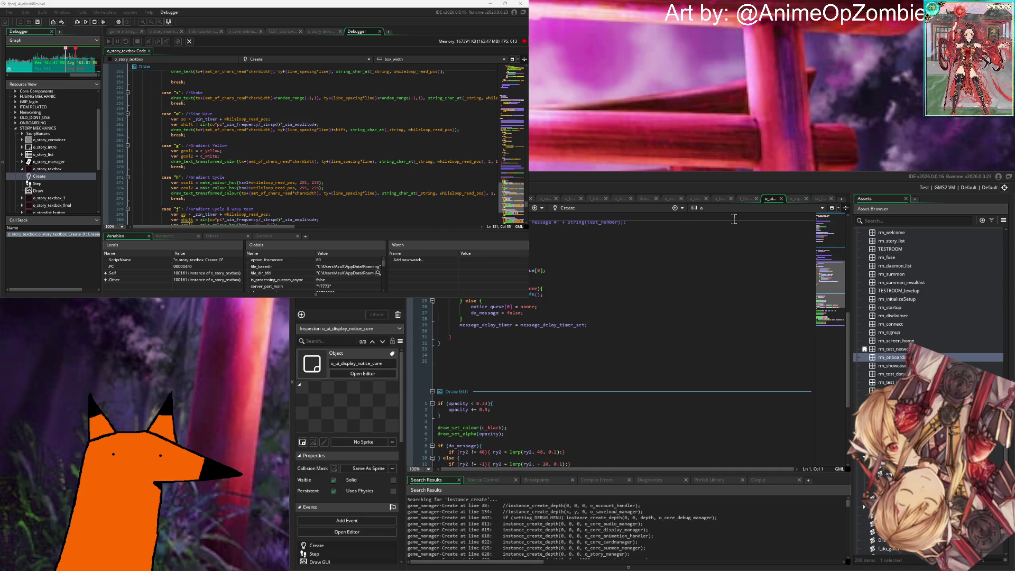
left_click(781, 199)
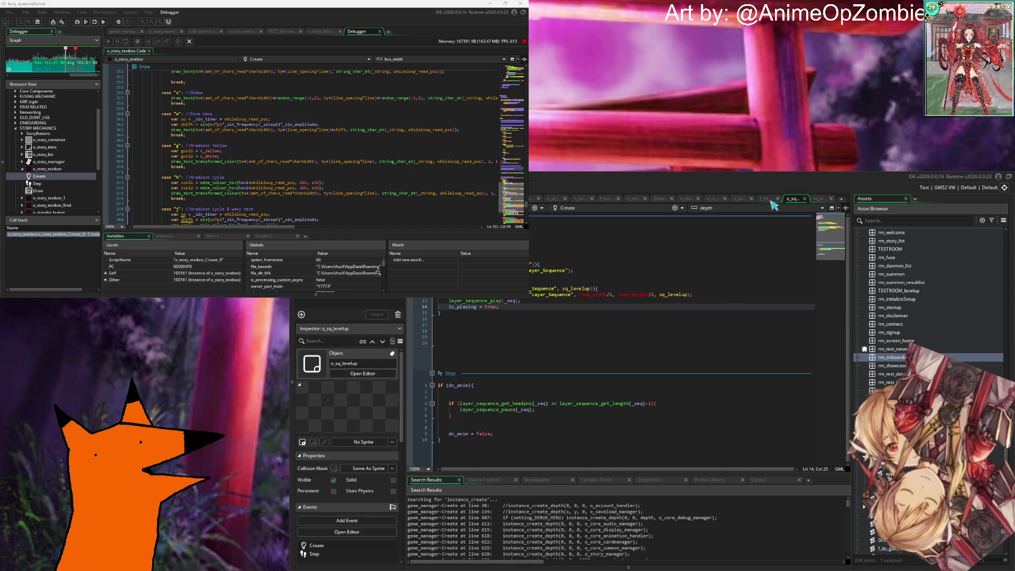
left_click(758, 203)
left_click(741, 200)
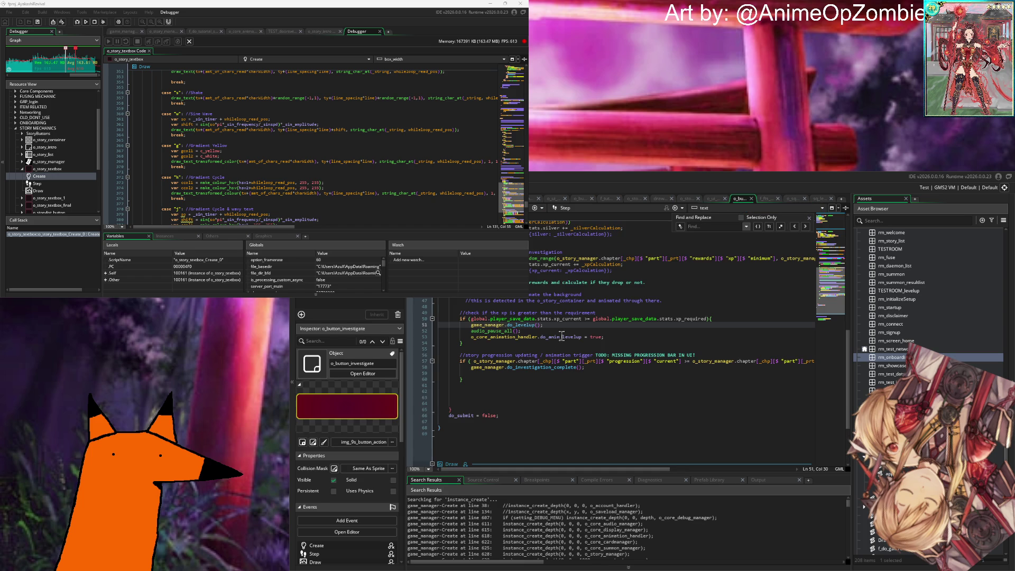
scroll(729, 330, "up", 10)
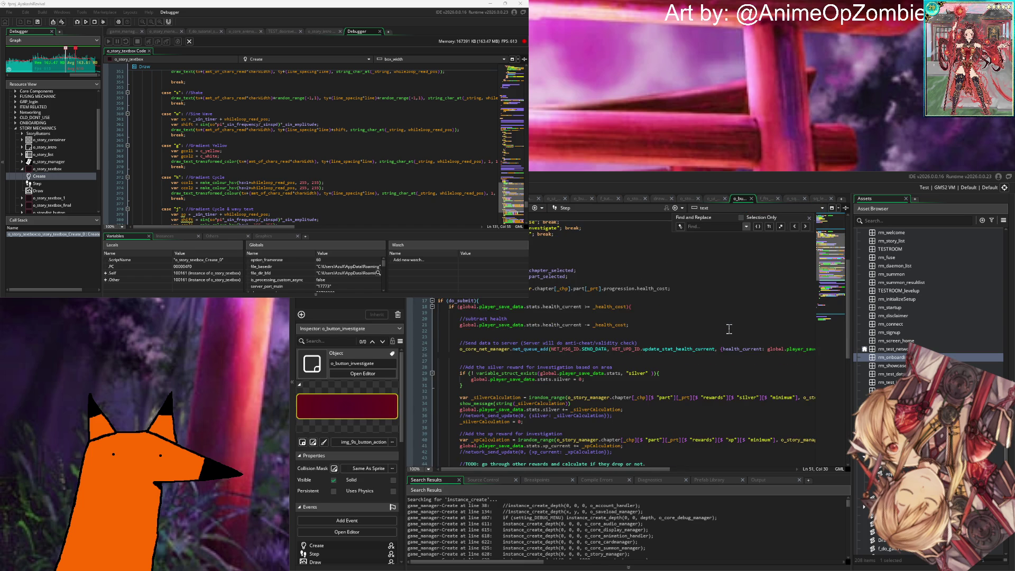
scroll(729, 329, "up", 6)
scroll(729, 329, "down", 10)
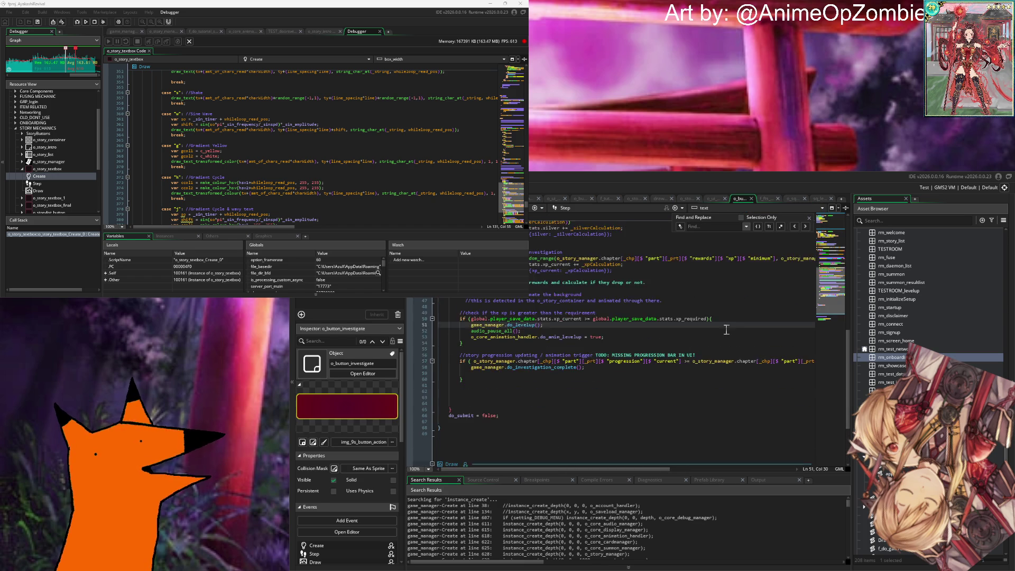
scroll(726, 330, "up", 2)
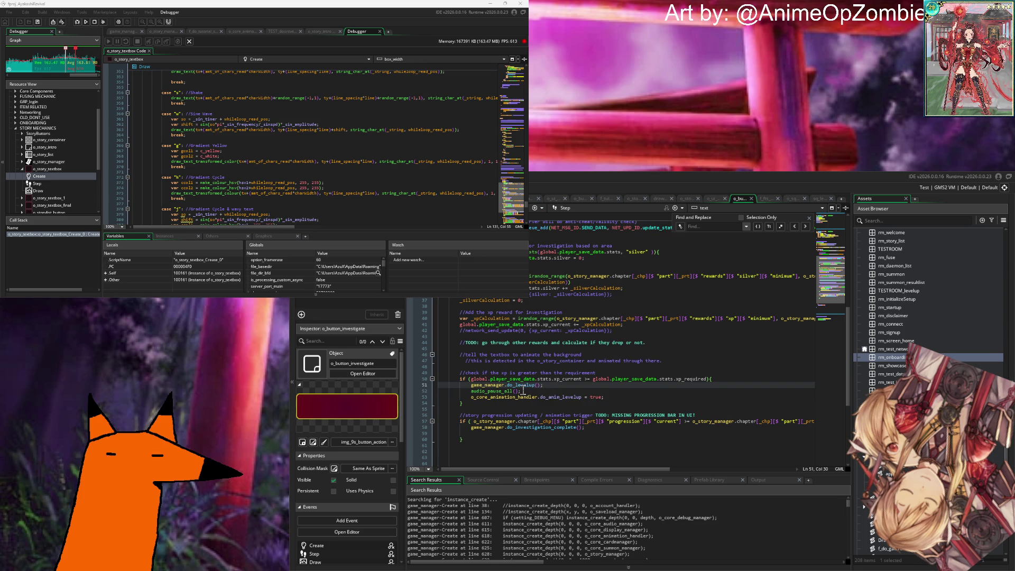
Step: Jump to the do_levelup definition and into o_core_animation_handler's Step code
middle_click(525, 386)
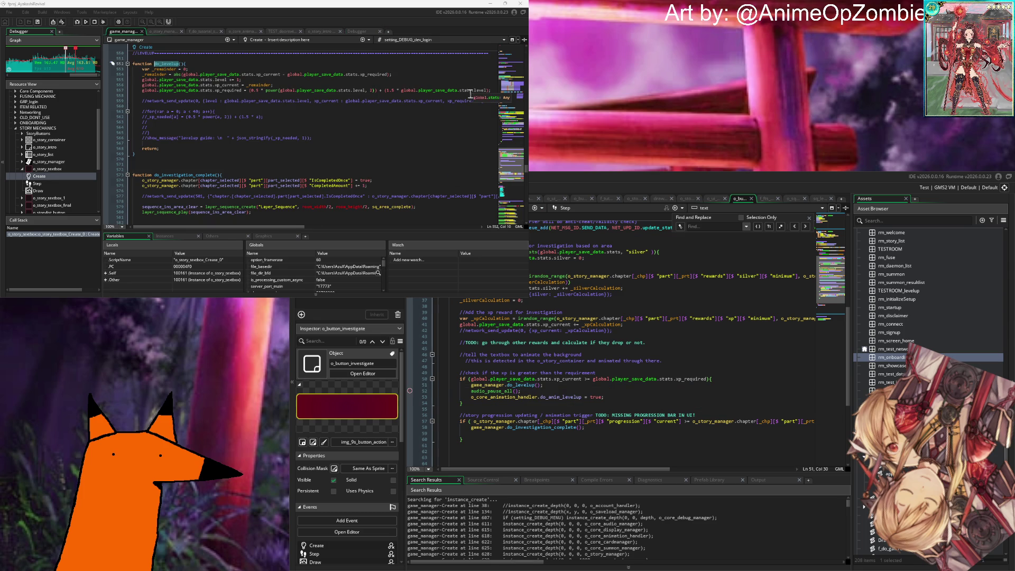
scroll(287, 117, "down", 4)
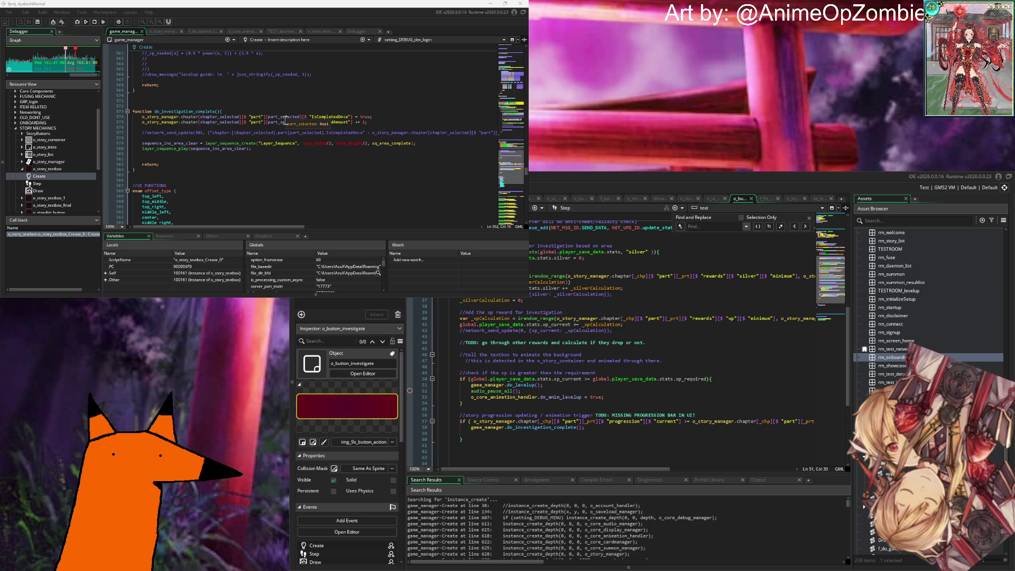
scroll(284, 119, "up", 6)
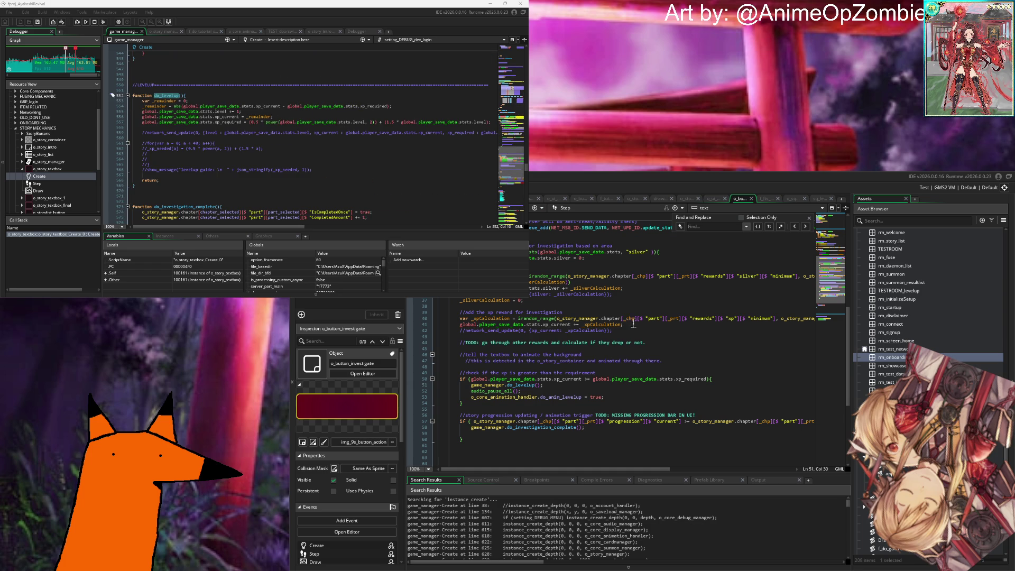
mouse_move(499, 388)
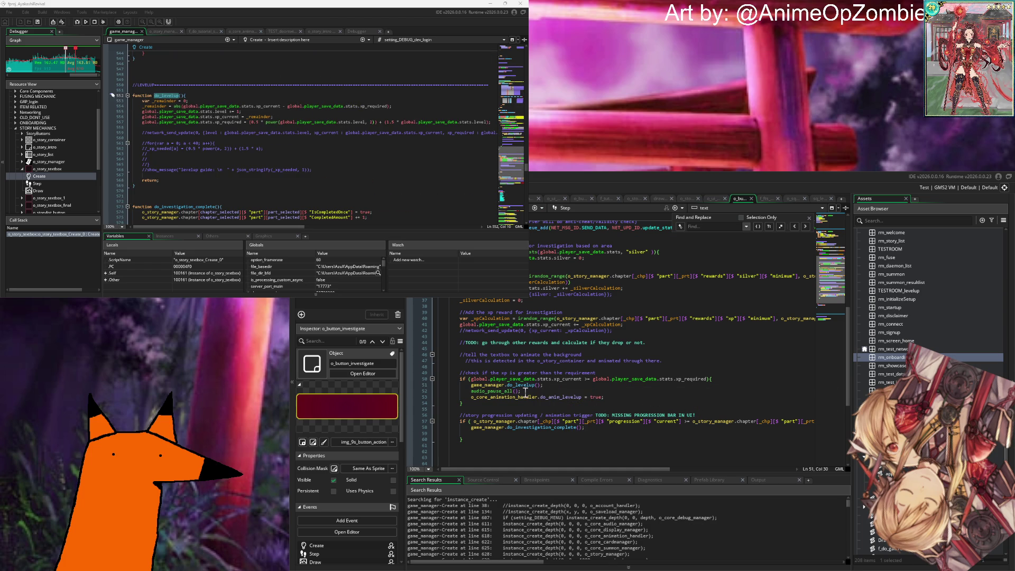
middle_click(503, 399)
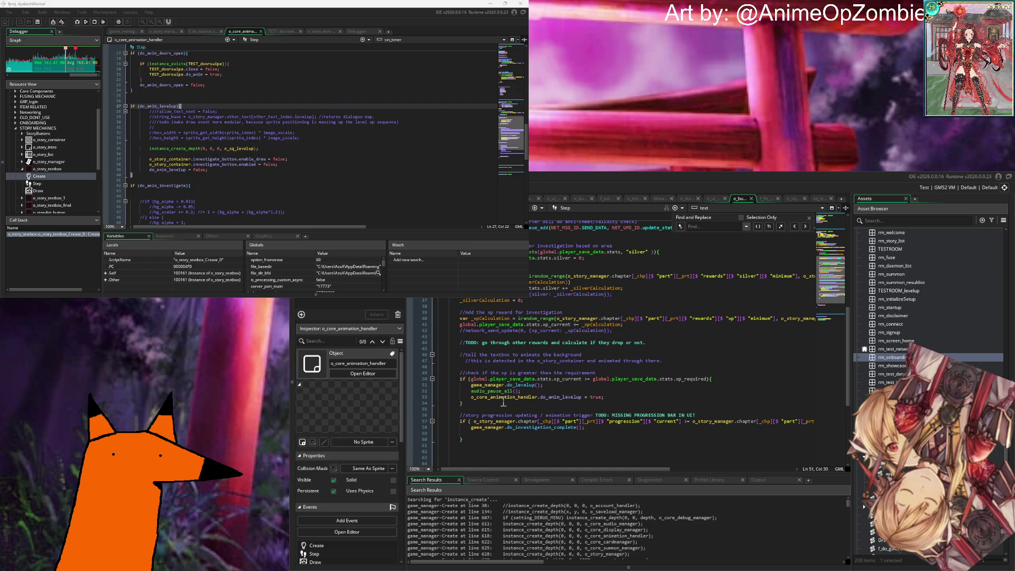
Step: Inspect the level-up object creation block around line 37 and investigate code line 46
left_click(283, 149)
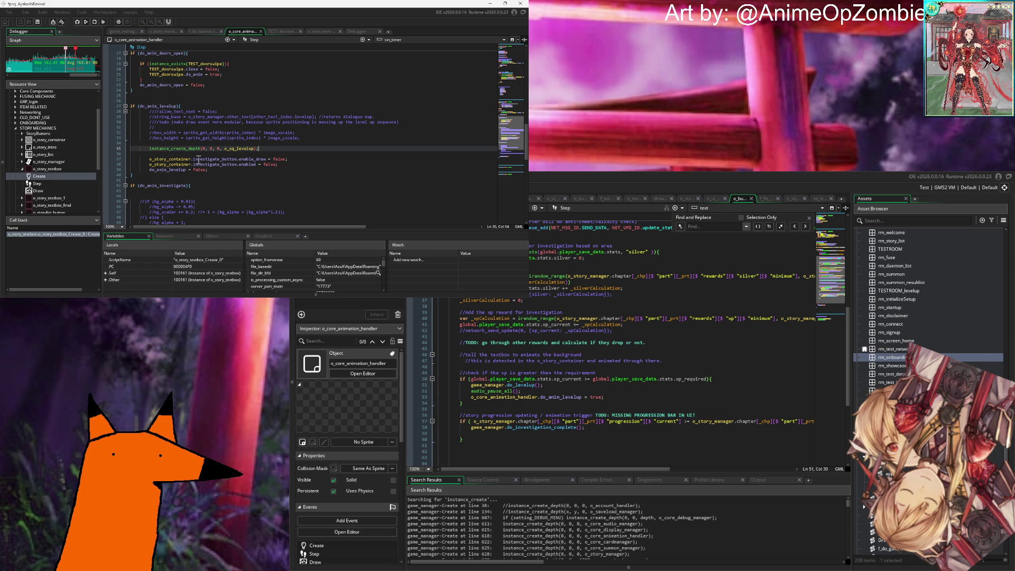
key("Down")
key("Down")
key("Down")
left_click(297, 165)
left_click(301, 159)
scroll(303, 163, "up", 6)
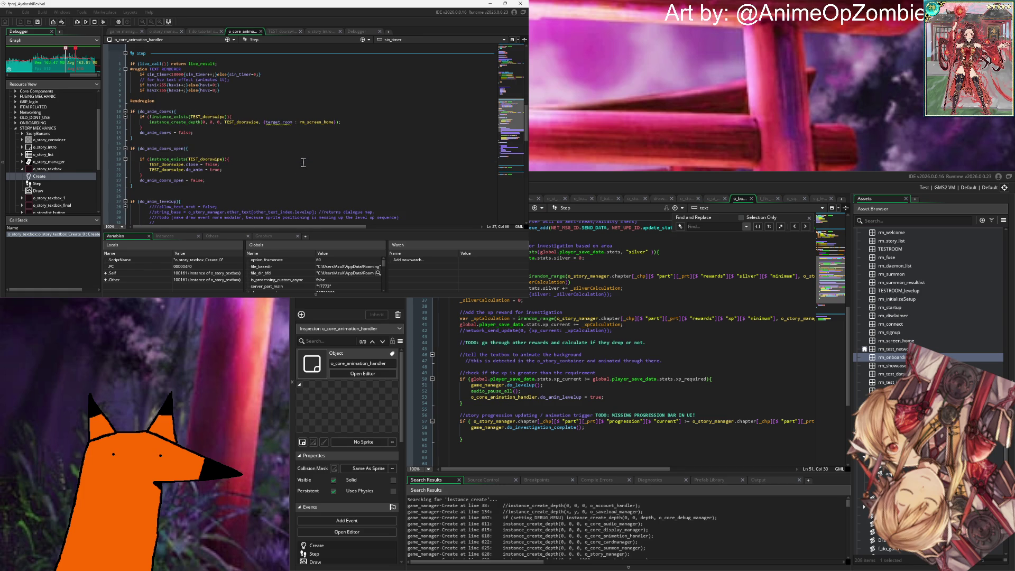
scroll(303, 162, "up", 6)
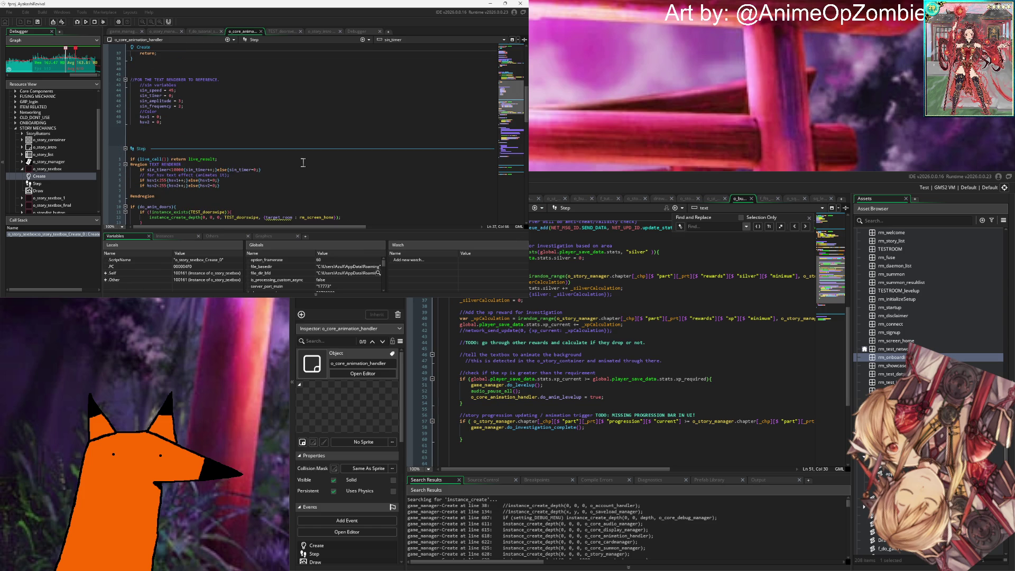
scroll(303, 162, "up", 12)
left_click(610, 358)
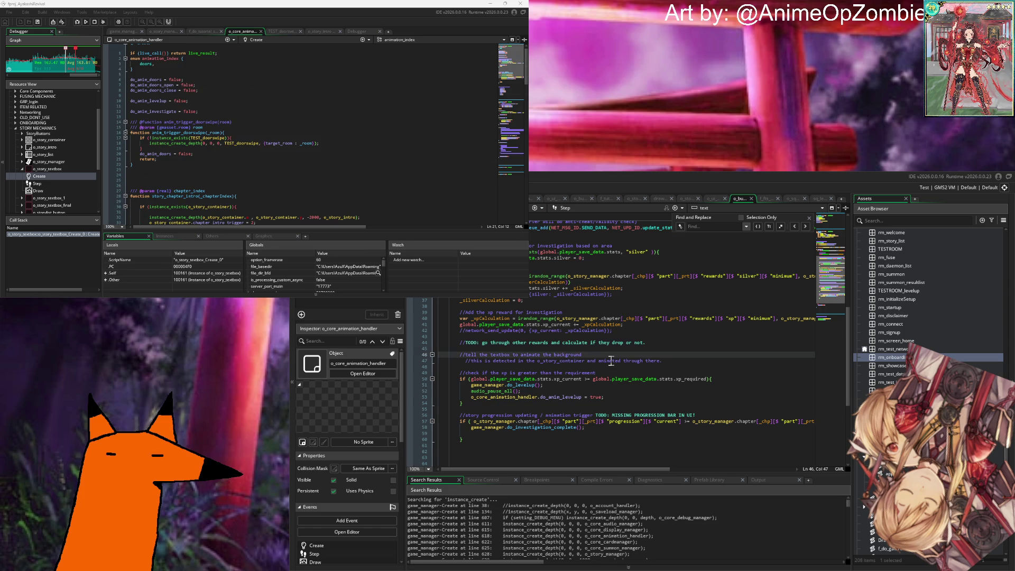
key("ctrl+shift+f")
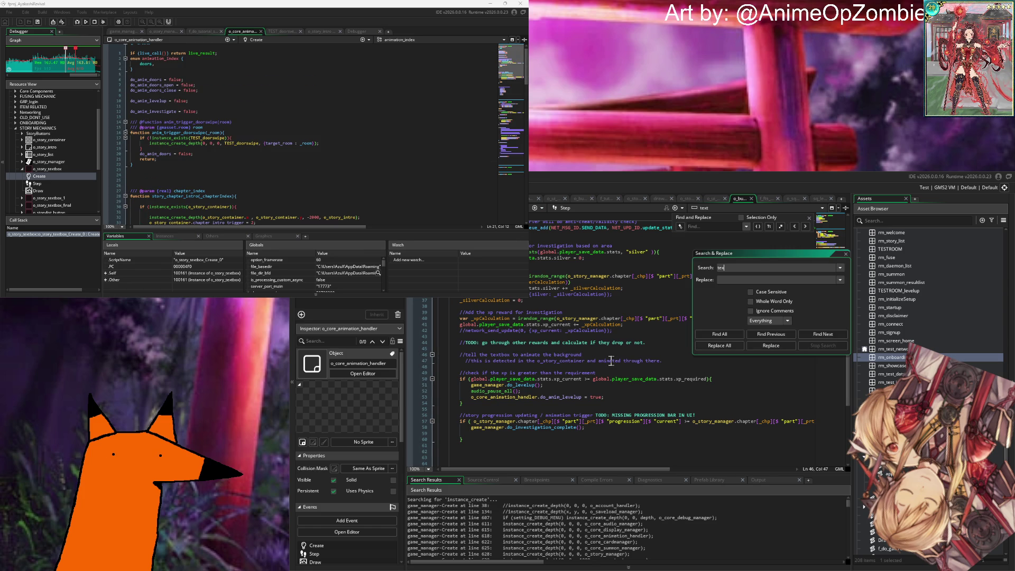
Step: Search the project for textbox and scroll through its 75 matches in an enlarged results panel
type("tbox")
key("Return")
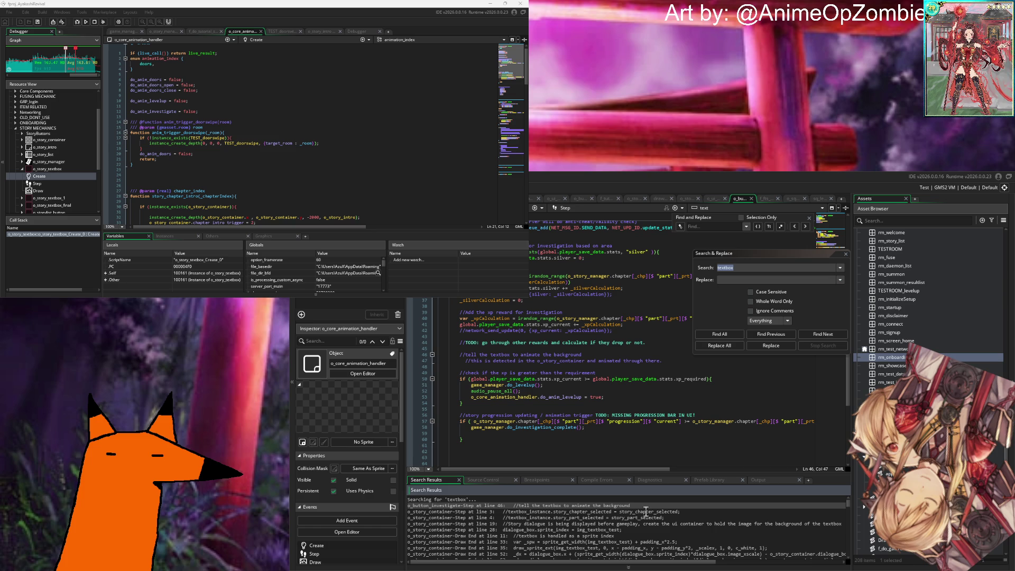
scroll(559, 521, "down", 1)
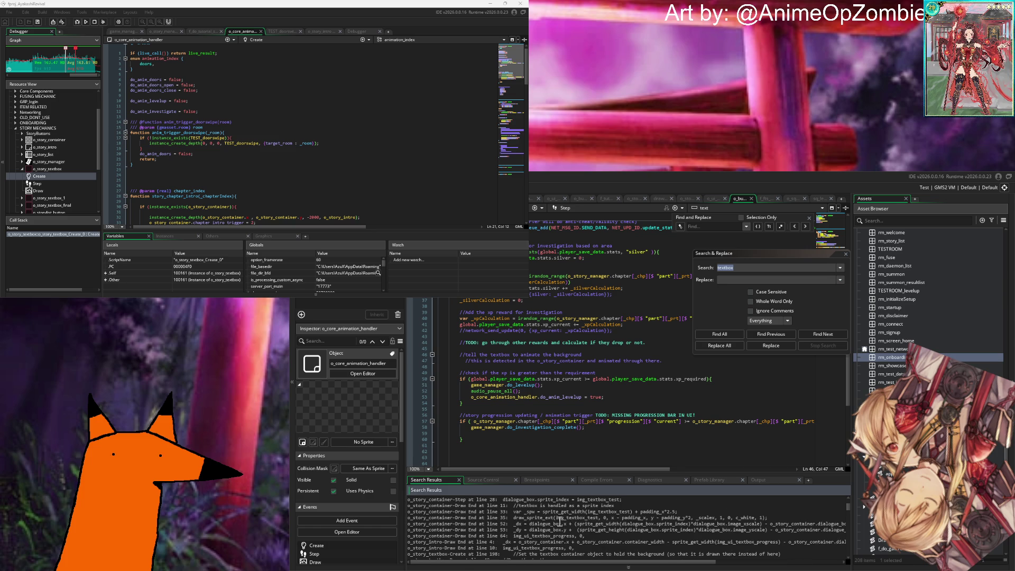
left_click_drag(626, 475, 638, 403)
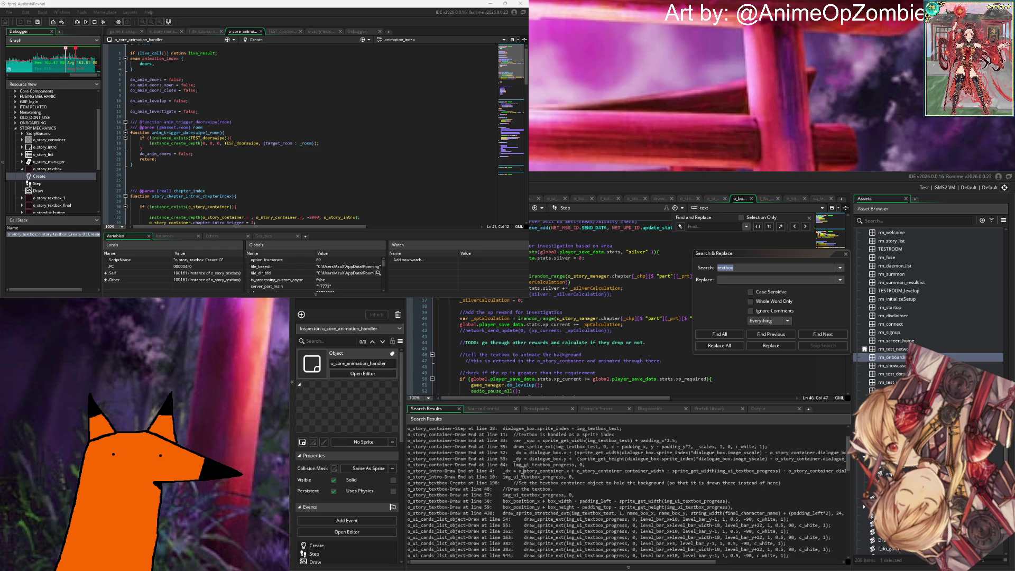
scroll(614, 478, "down", 1)
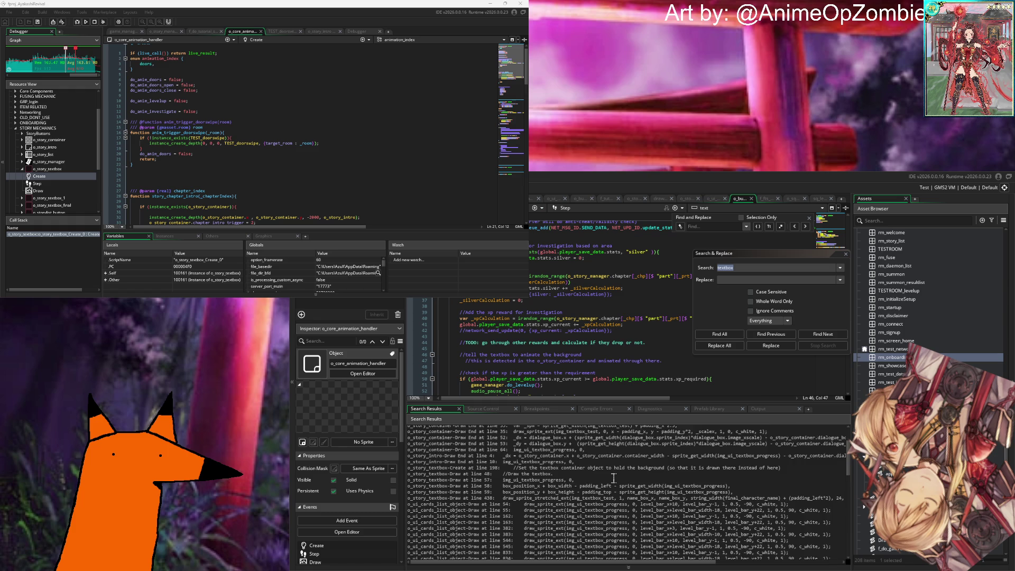
scroll(614, 479, "down", 3)
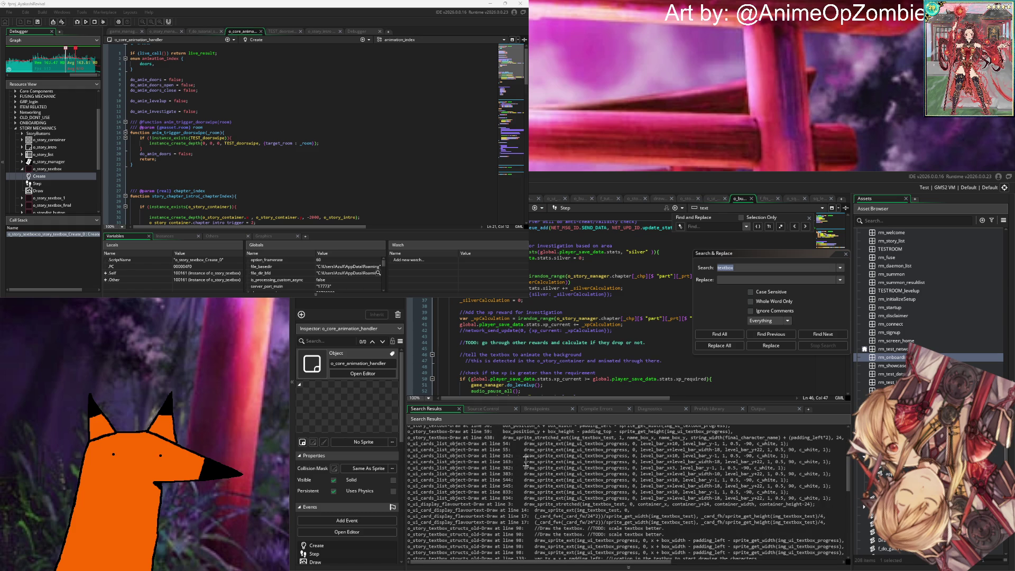
scroll(526, 460, "down", 3)
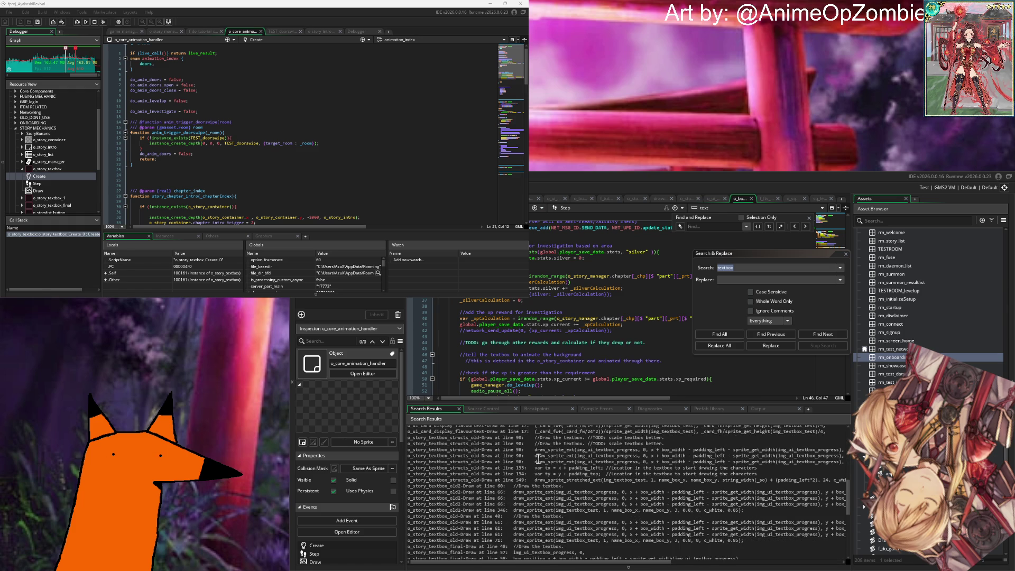
scroll(538, 458, "down", 4)
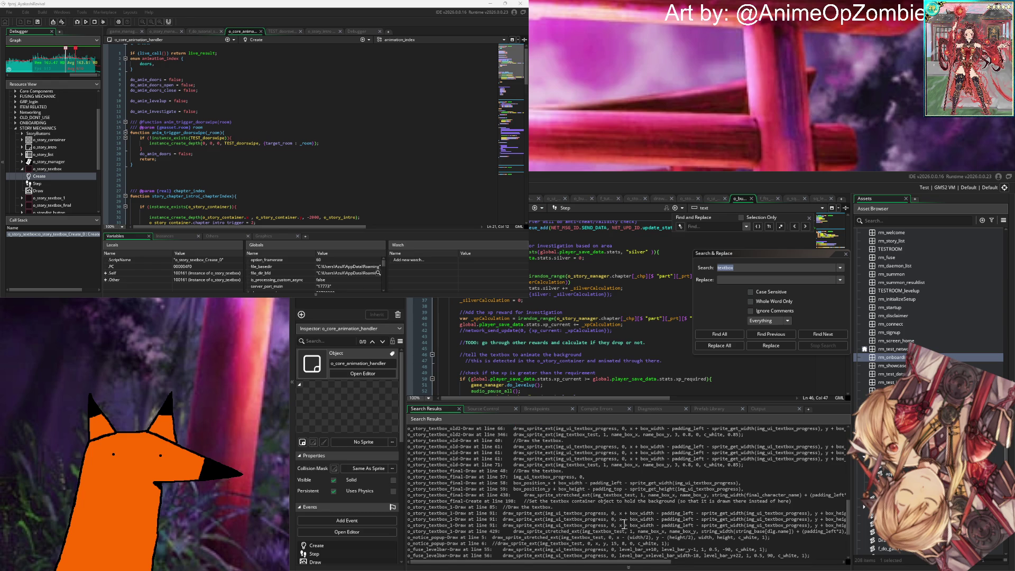
scroll(568, 471, "down", 3)
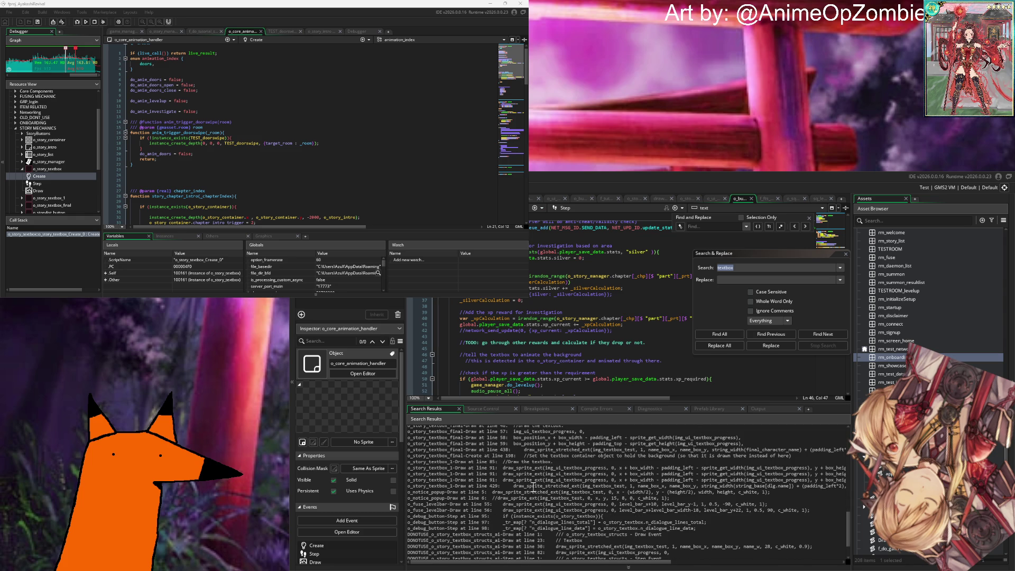
scroll(533, 487, "down", 2)
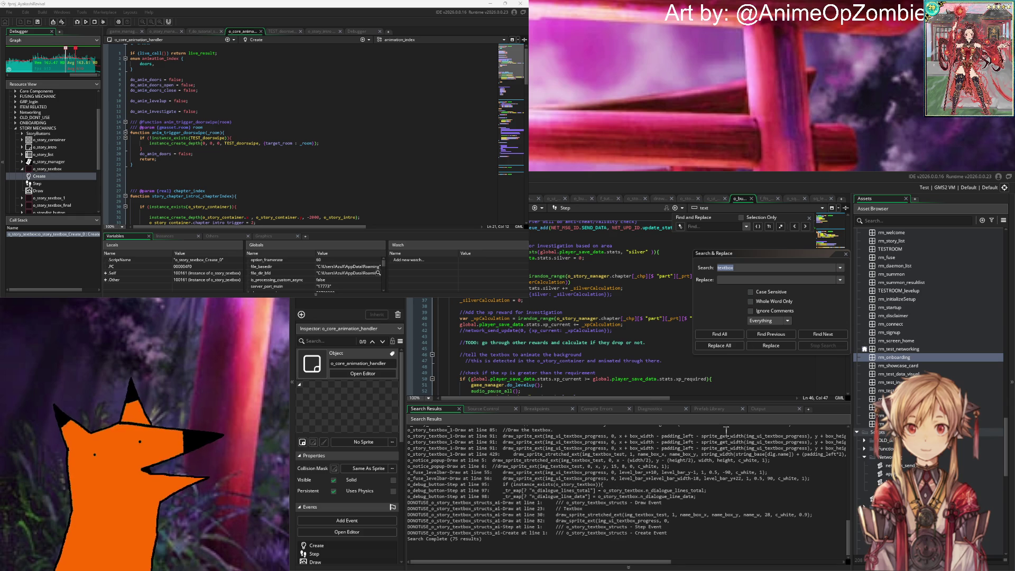
Step: Dismiss Search & Replace and review the investigate button code around line 23
left_click(846, 254)
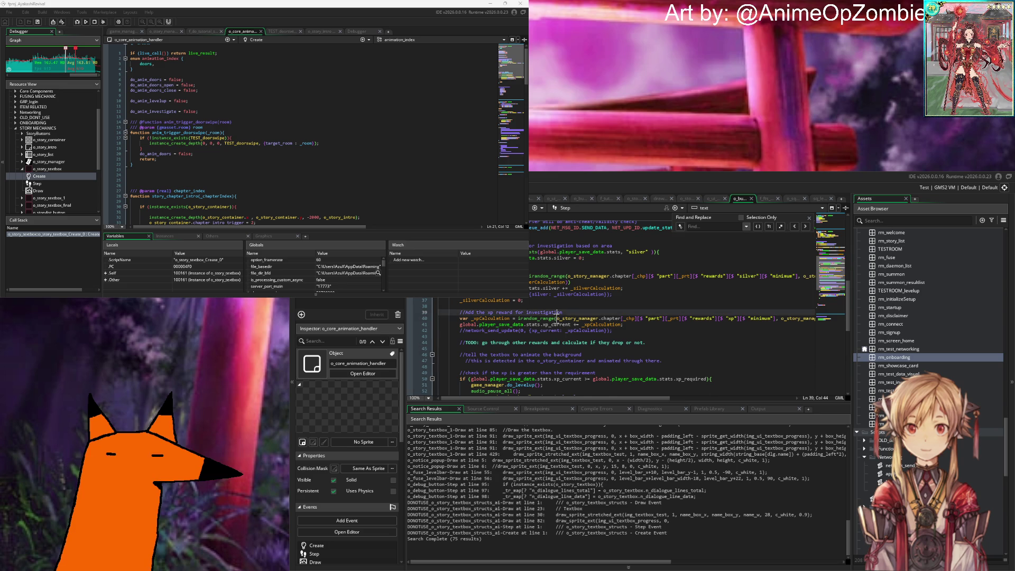
scroll(523, 317, "up", 8)
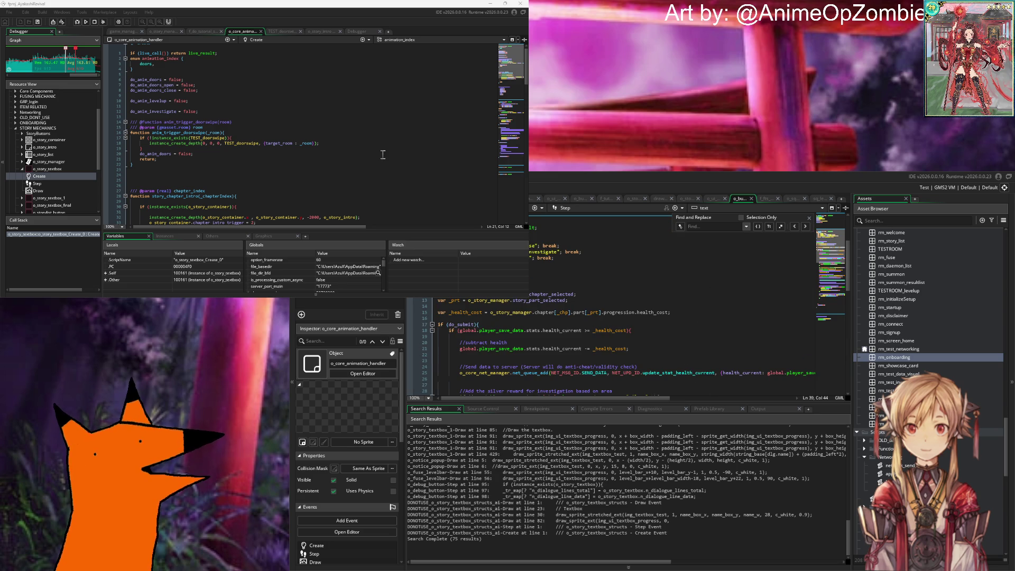
left_click(764, 360)
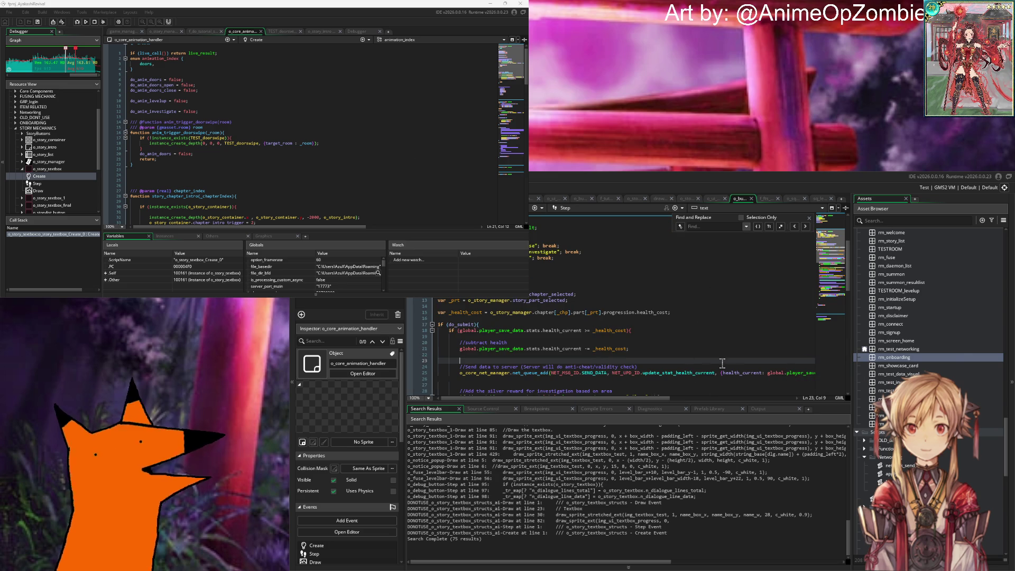
scroll(930, 344, "up", 6)
scroll(821, 345, "up", 4)
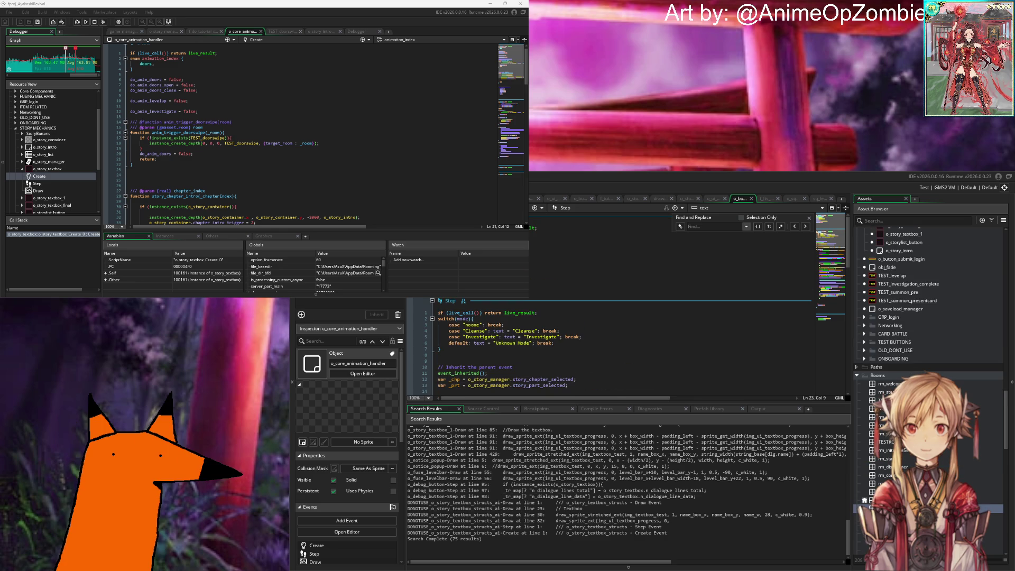
left_click(631, 313)
key("ctrl+shift+f")
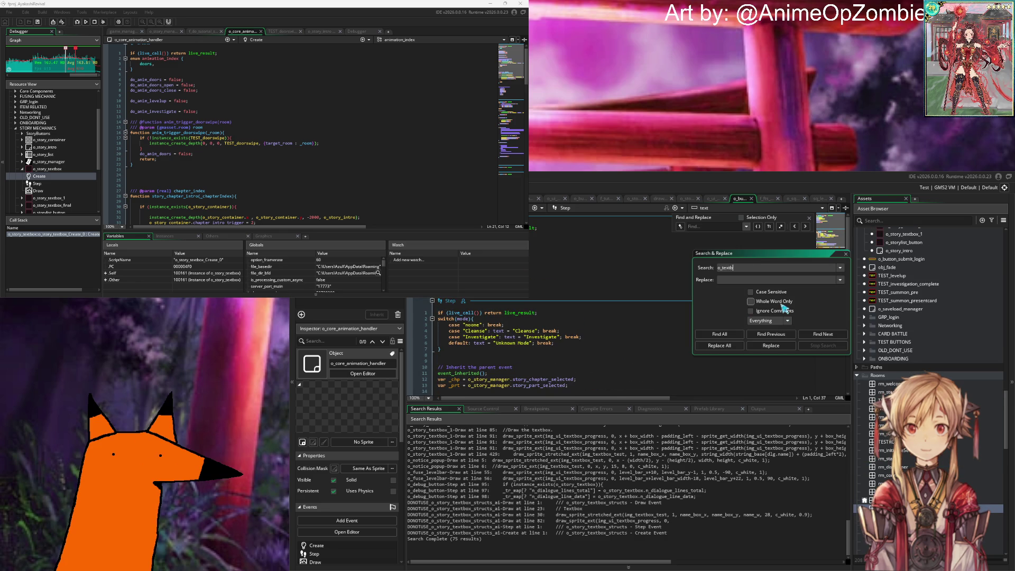
Step: Search for o_textbox, then change the term to o_story_textbox to list 6 results
type("ox")
key("Return")
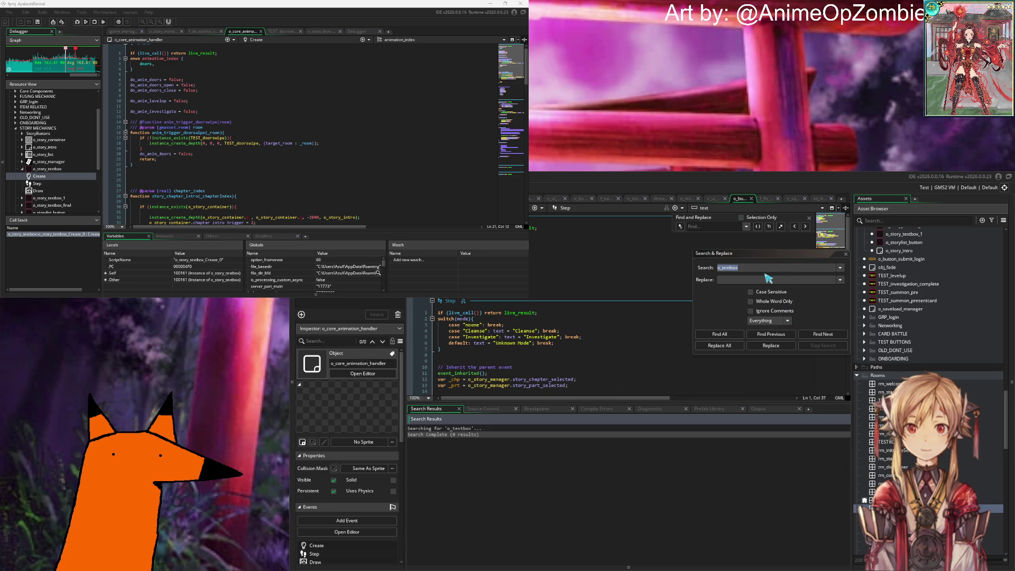
left_click(720, 269)
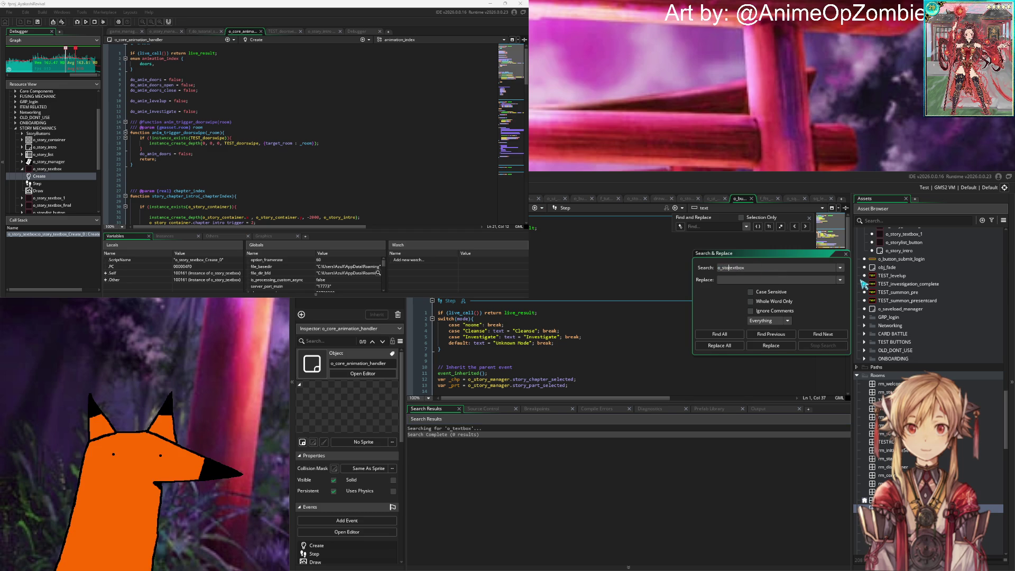
type("ry_")
key("Return")
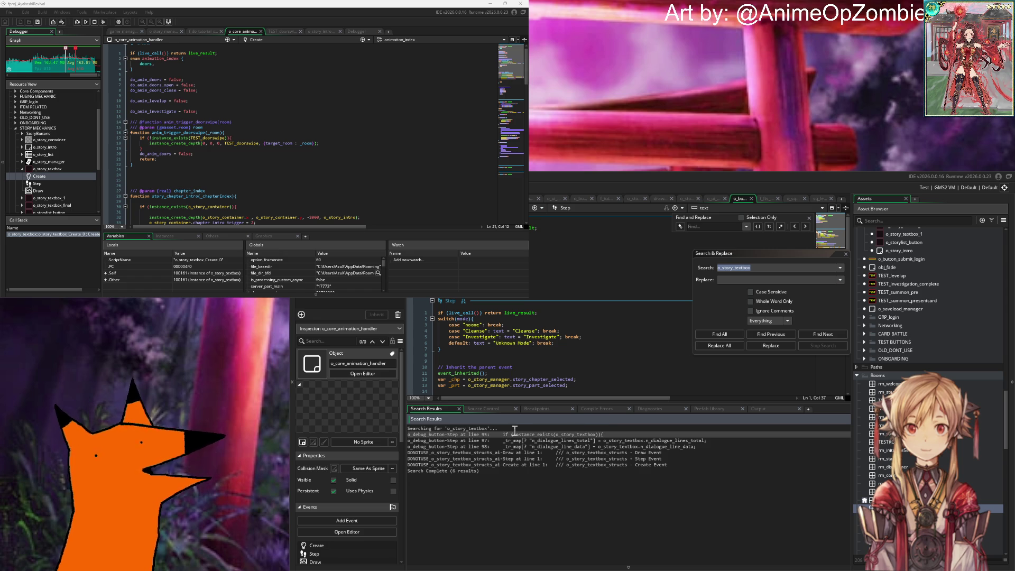
Step: Scroll the Asset Browser down to Sequences and open sq_levelup for editing
scroll(949, 365, "up", 10)
scroll(949, 365, "down", 15)
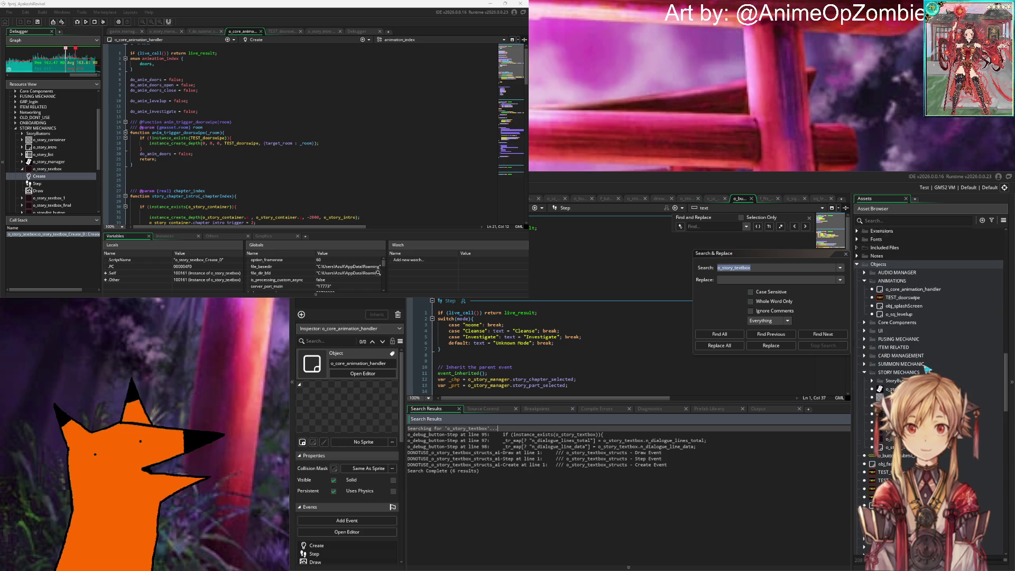
scroll(899, 298, "down", 5)
scroll(910, 310, "down", 10)
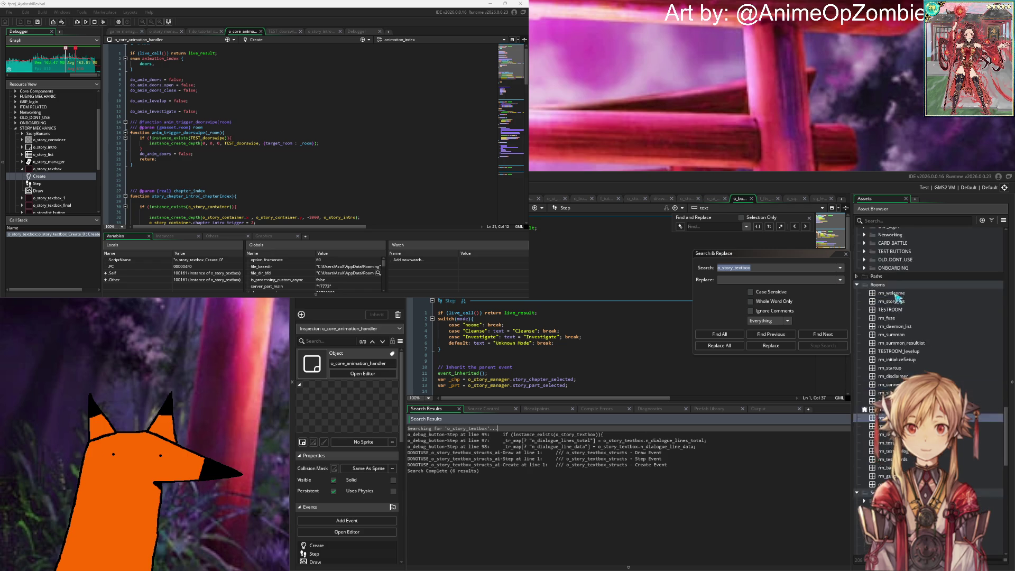
scroll(912, 338, "down", 10)
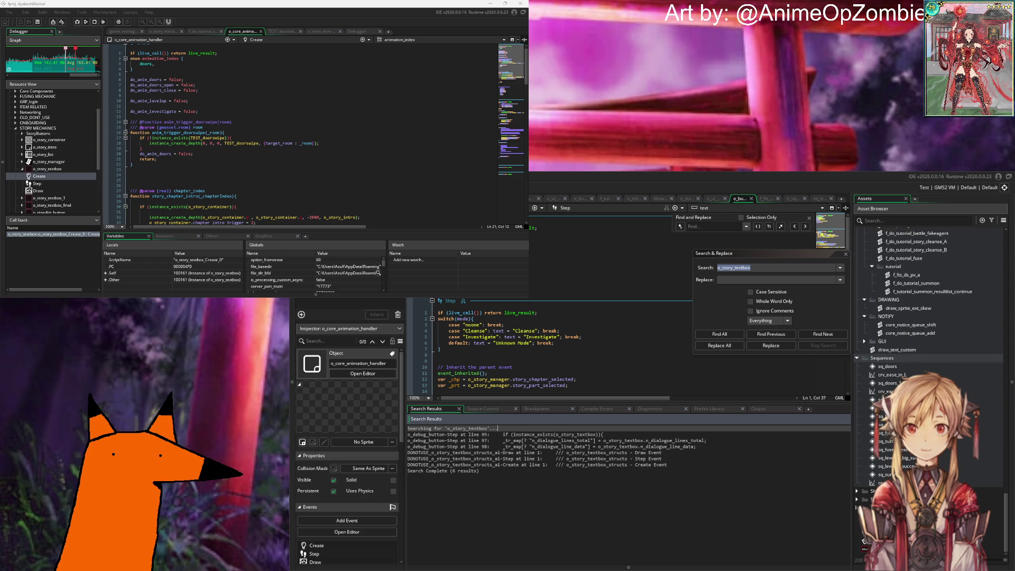
double_click(888, 399)
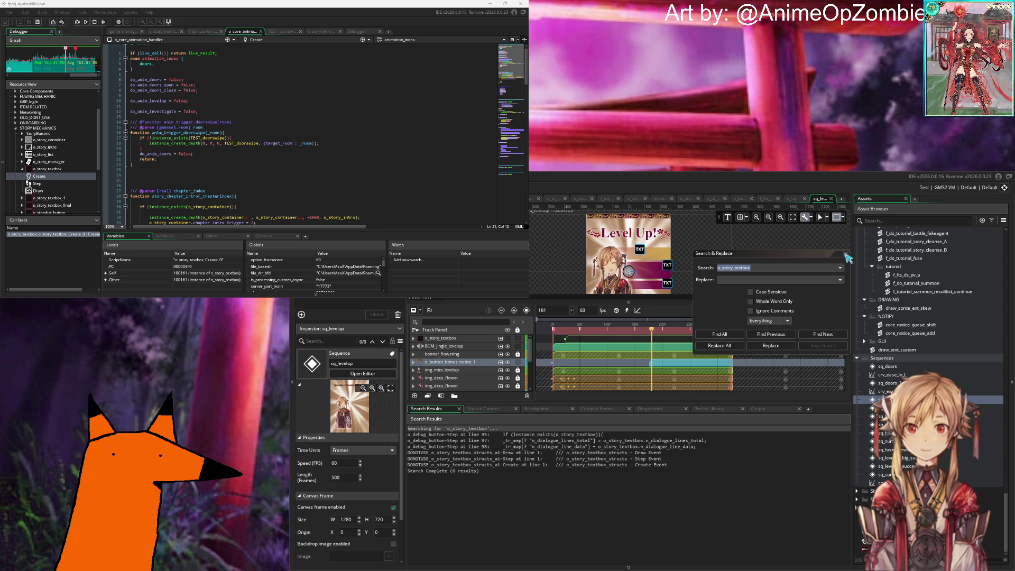
Step: Close the Search & Replace window and select the o_story_textbox track in sq_levelup
left_click(846, 255)
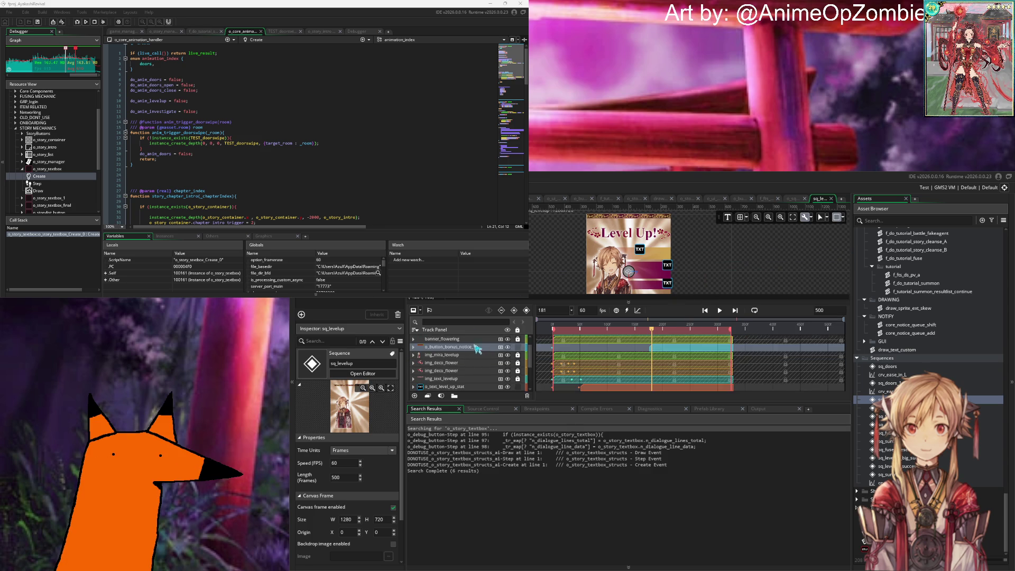
left_click(461, 338)
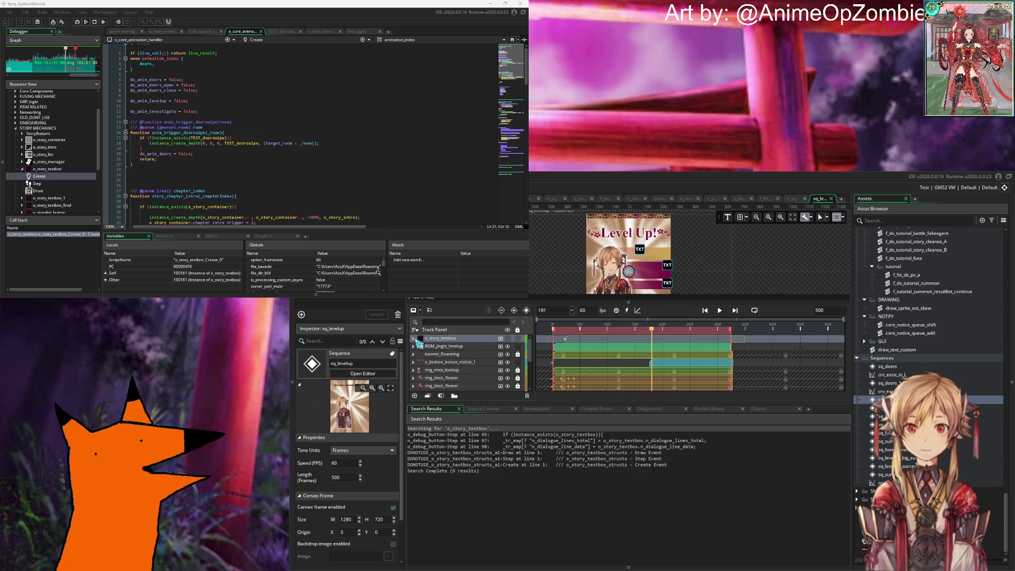
double_click(442, 339)
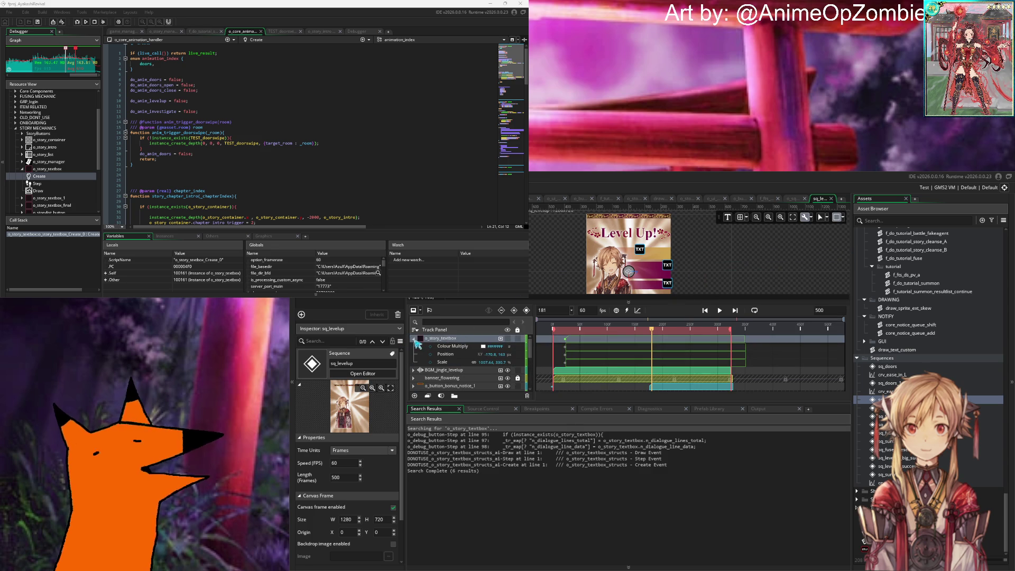
double_click(442, 339)
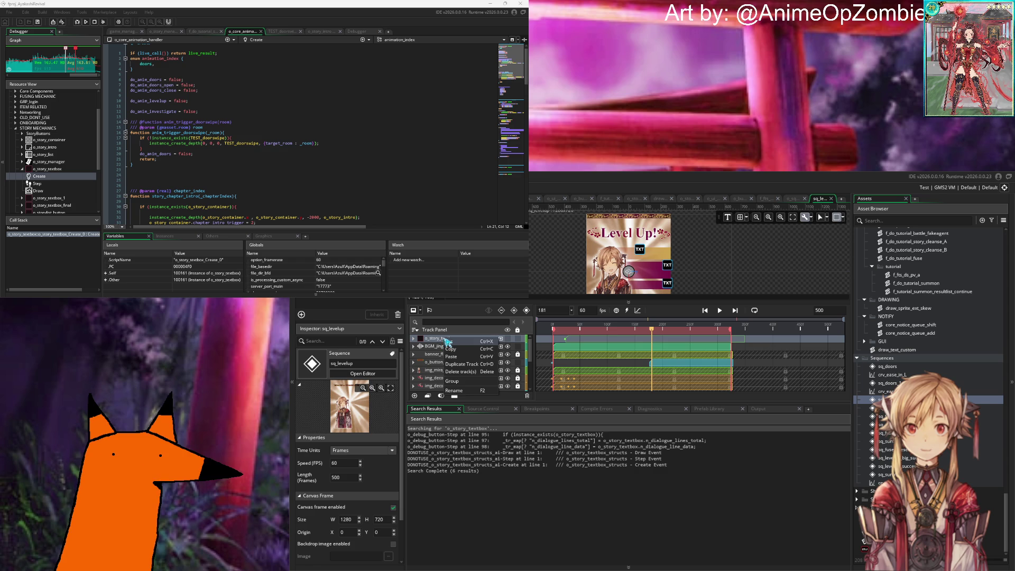
left_click(540, 343)
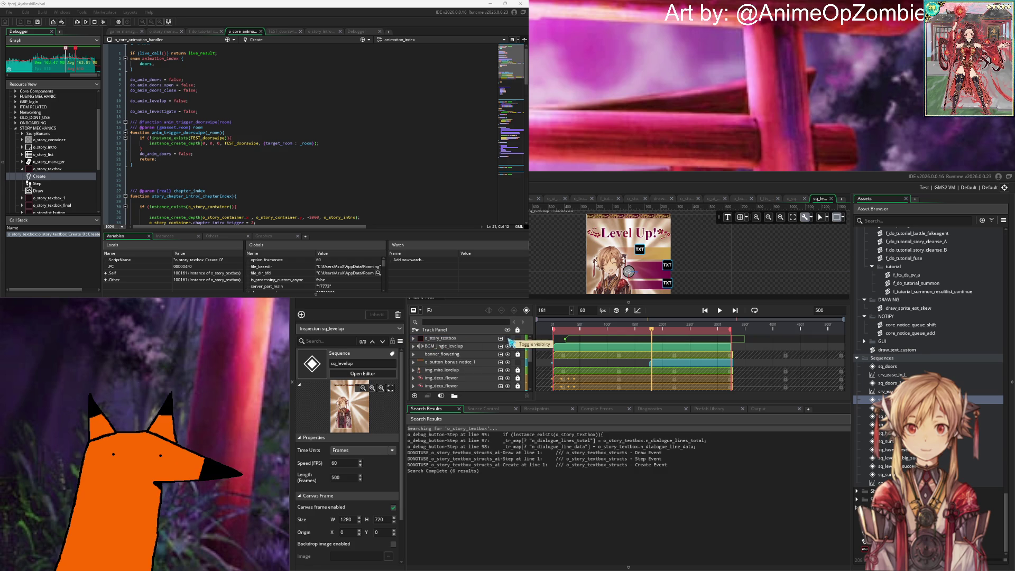
left_click(483, 339)
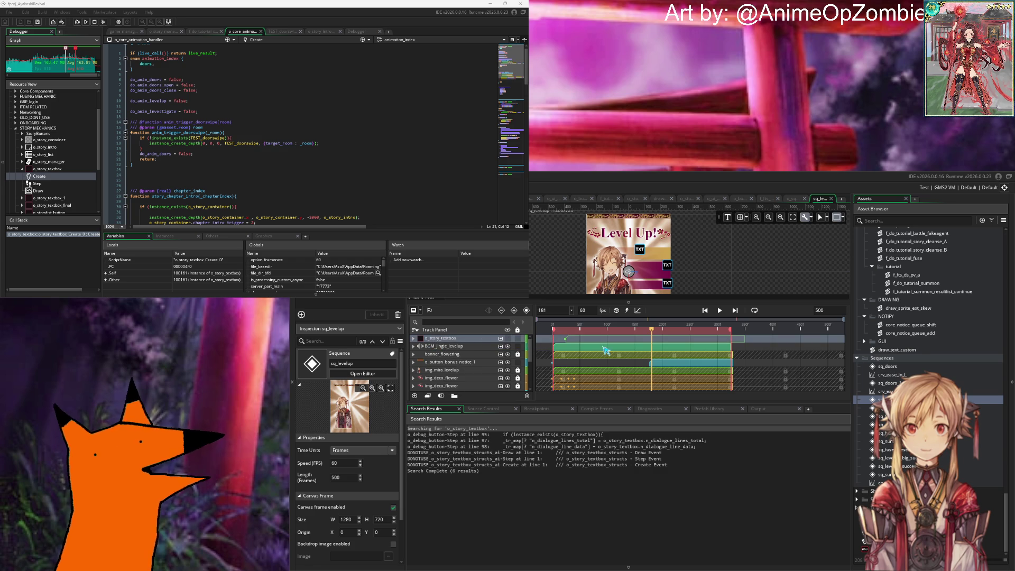
Step: Inspect the o_story_textbox track's actions and keyframes, hiding it from the sequence preview
right_click(465, 339)
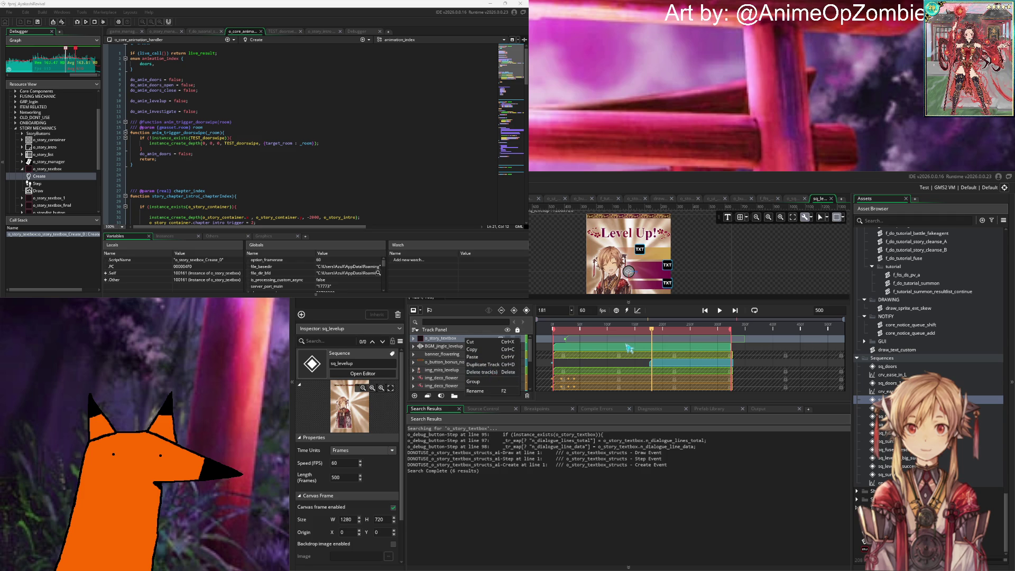
left_click(627, 344)
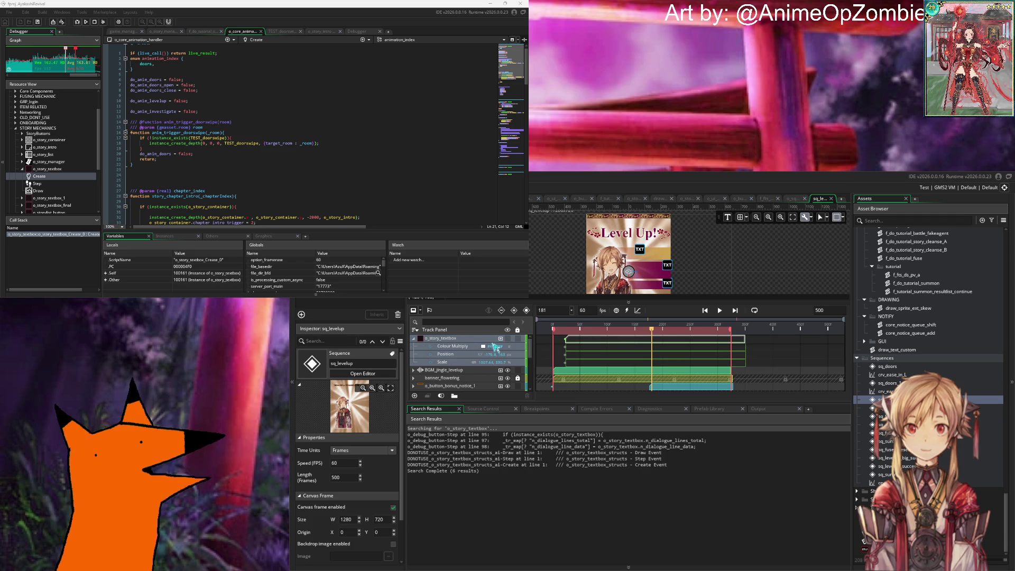
left_click(509, 341)
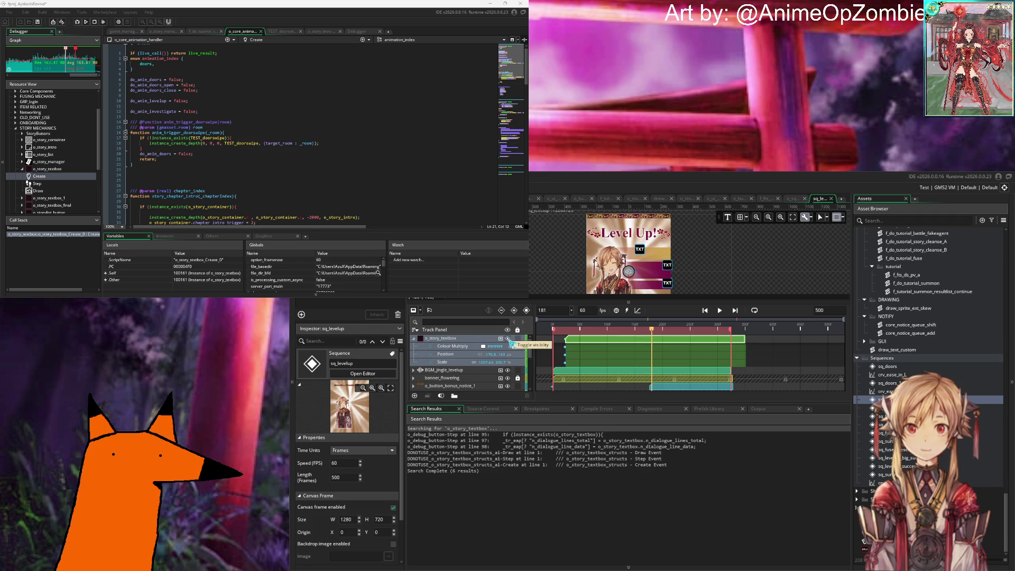
scroll(539, 274, "down", 2)
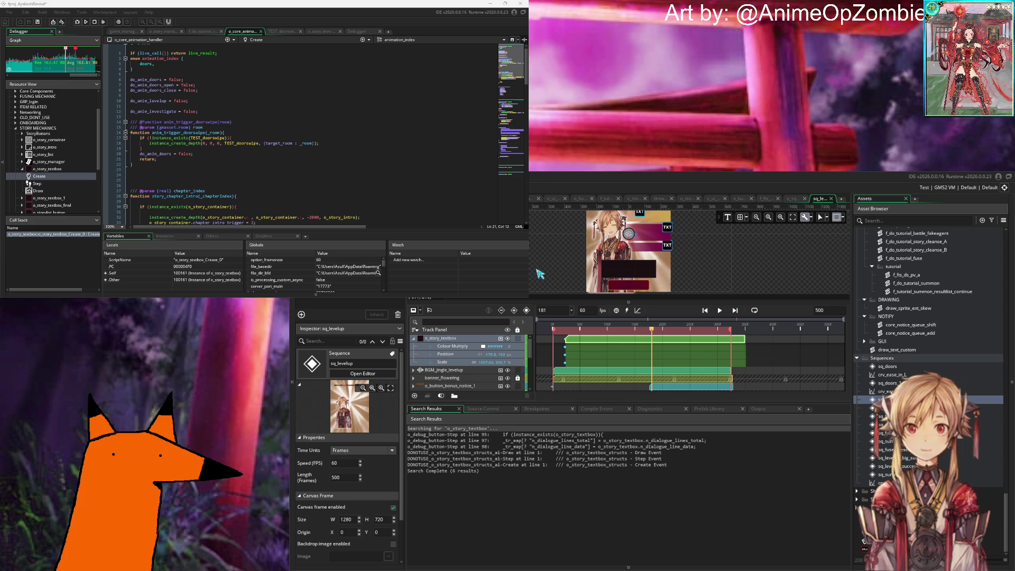
left_click(507, 339)
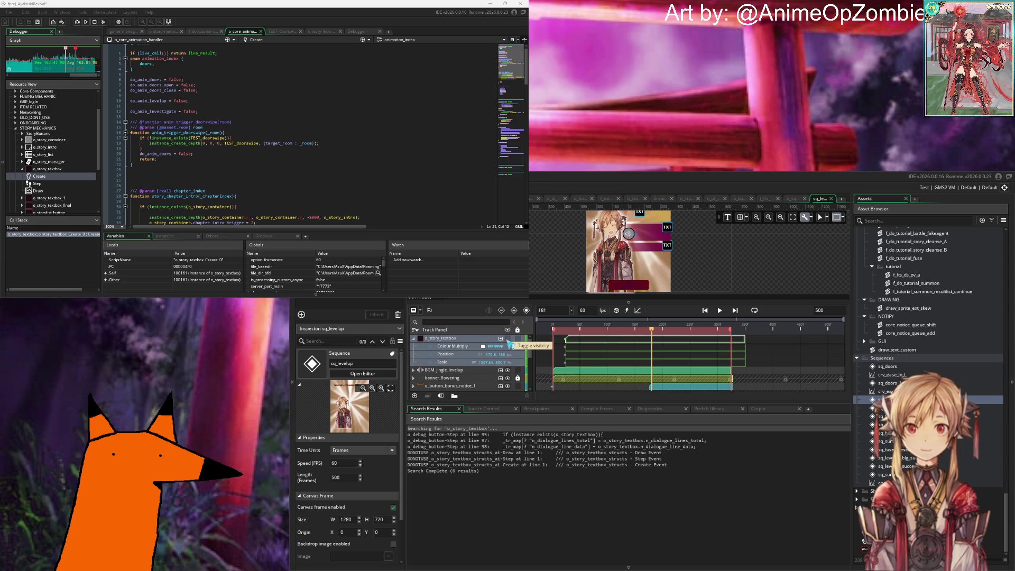
left_click(413, 338)
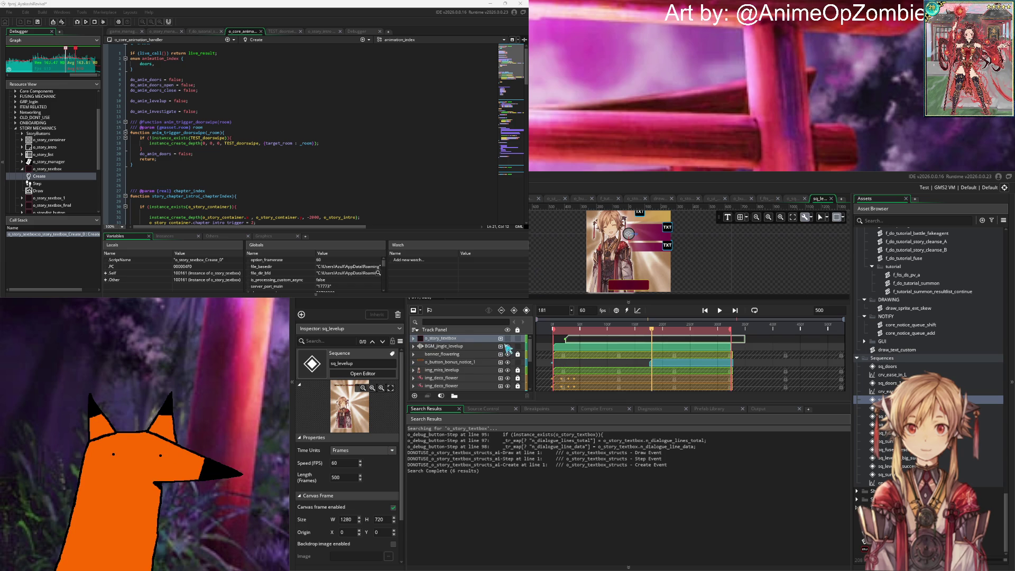
Step: Delete the o_story_textbox track and start a test build with F5
right_click(454, 339)
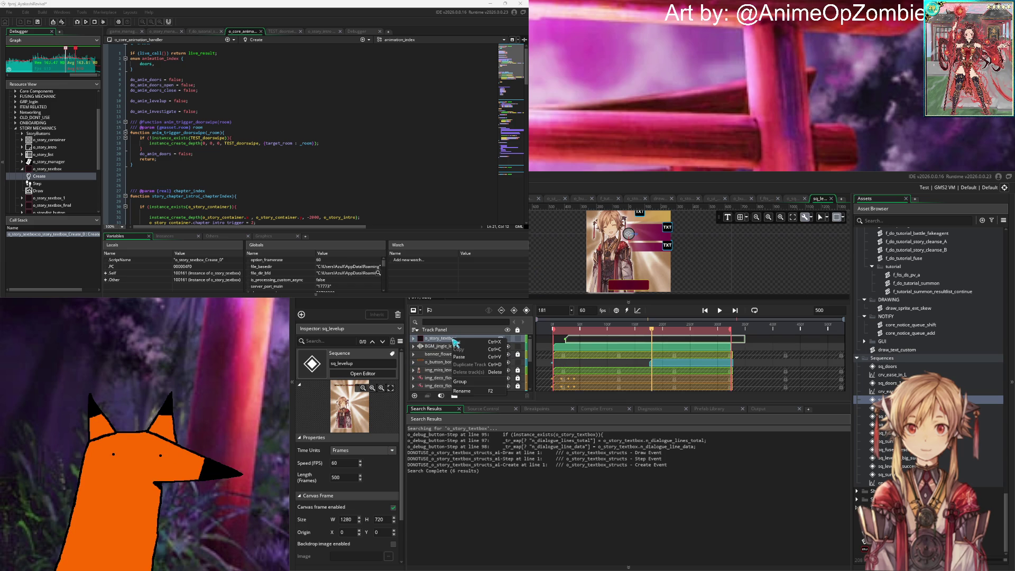
left_click(449, 342)
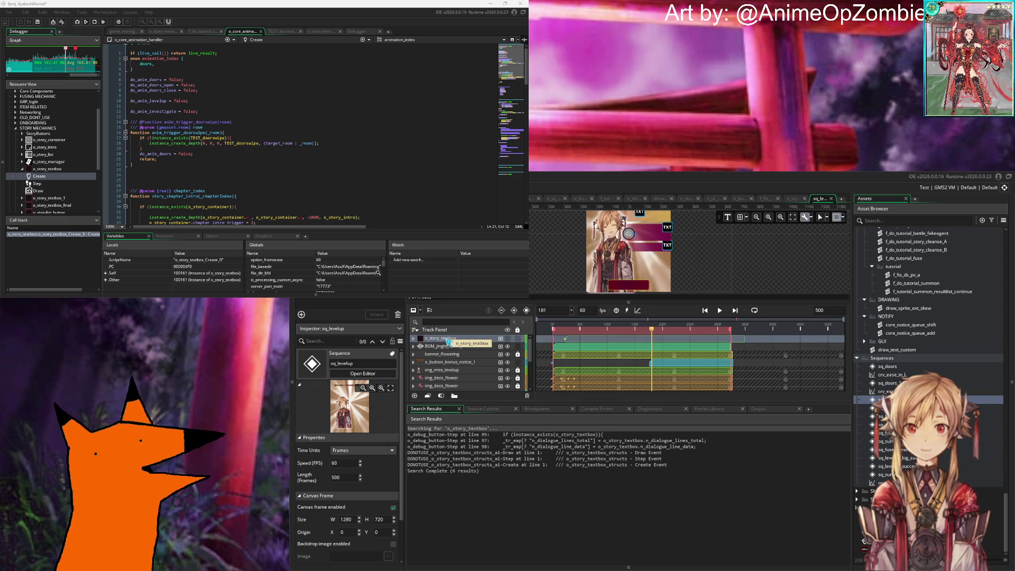
key("Delete")
key("F5")
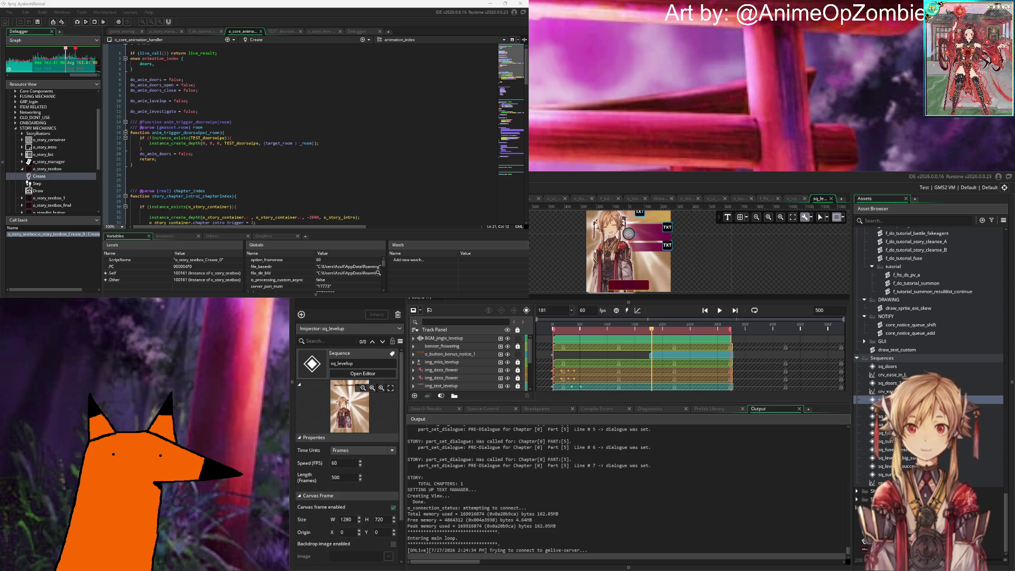
Step: Log in to the running Ayakashi Ghost Guild game, then close it and rebuild with F5
left_click(421, 129)
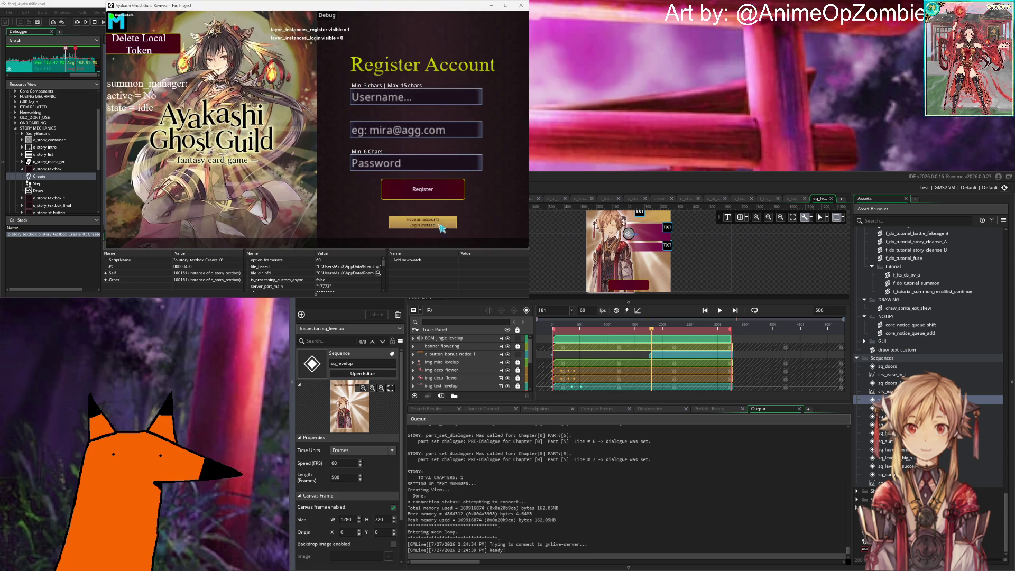
left_click(423, 220)
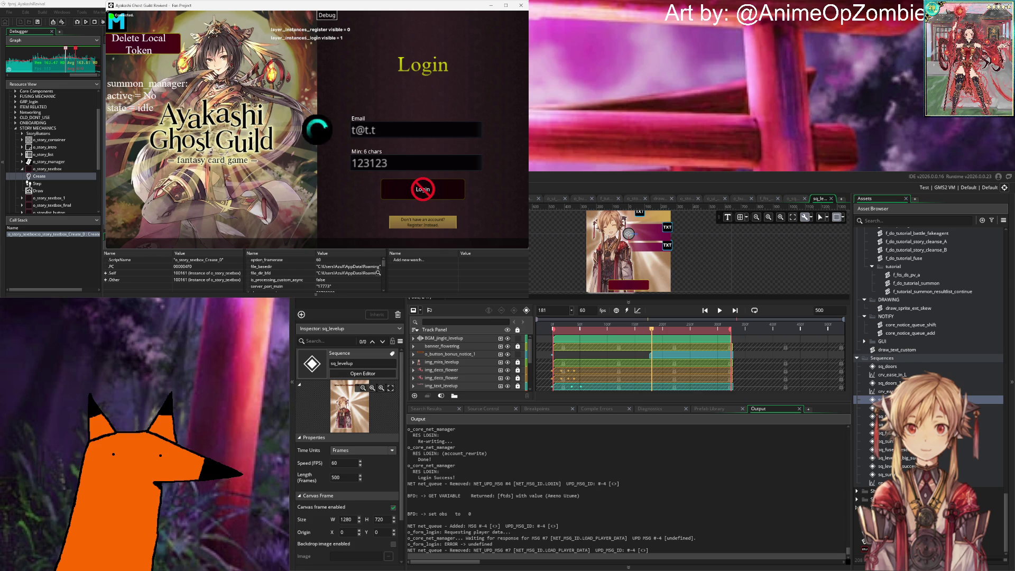
key("F5")
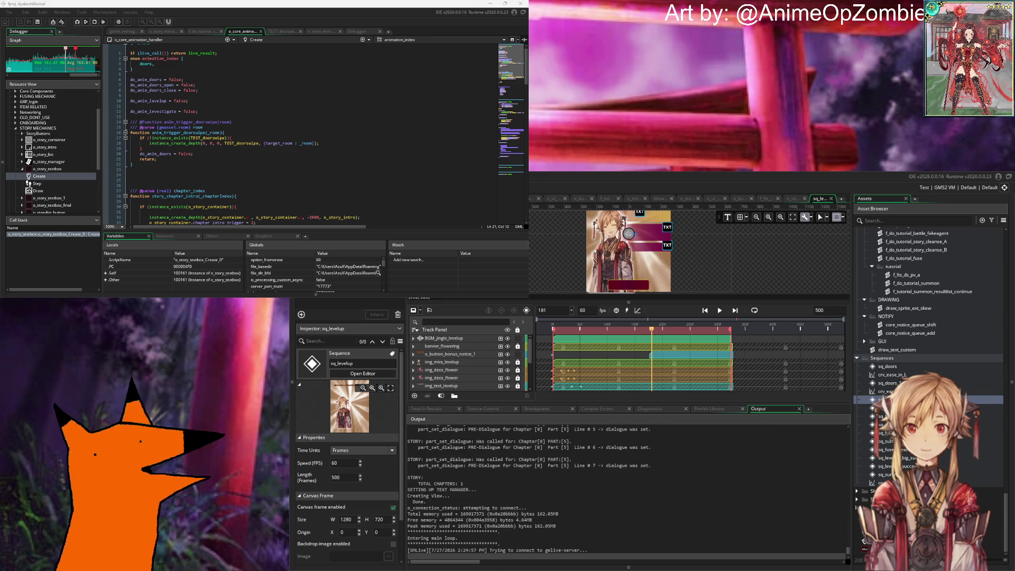
Step: Sign in to the freshly built game through its login form
left_click(399, 139)
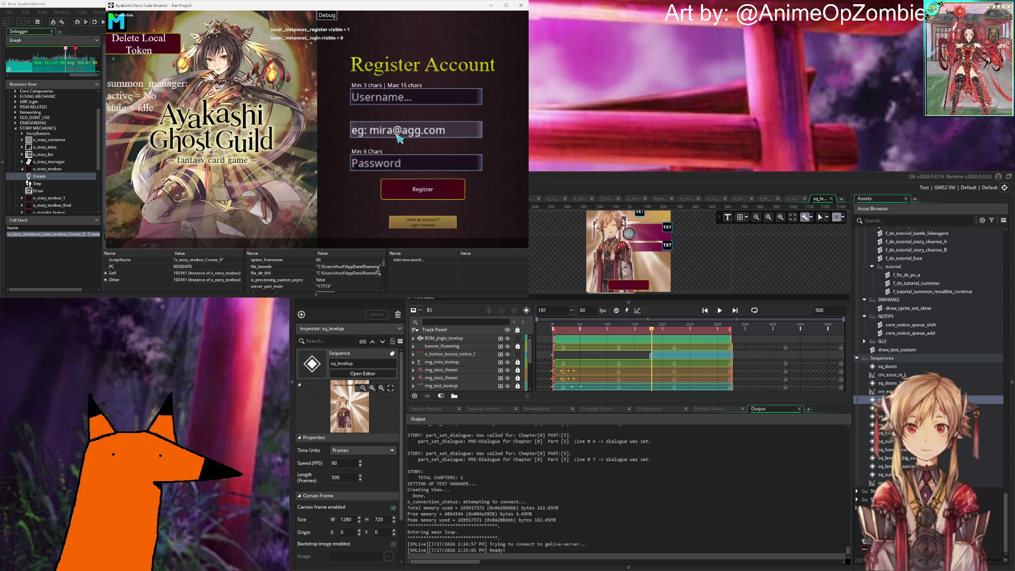
left_click(423, 217)
left_click(430, 195)
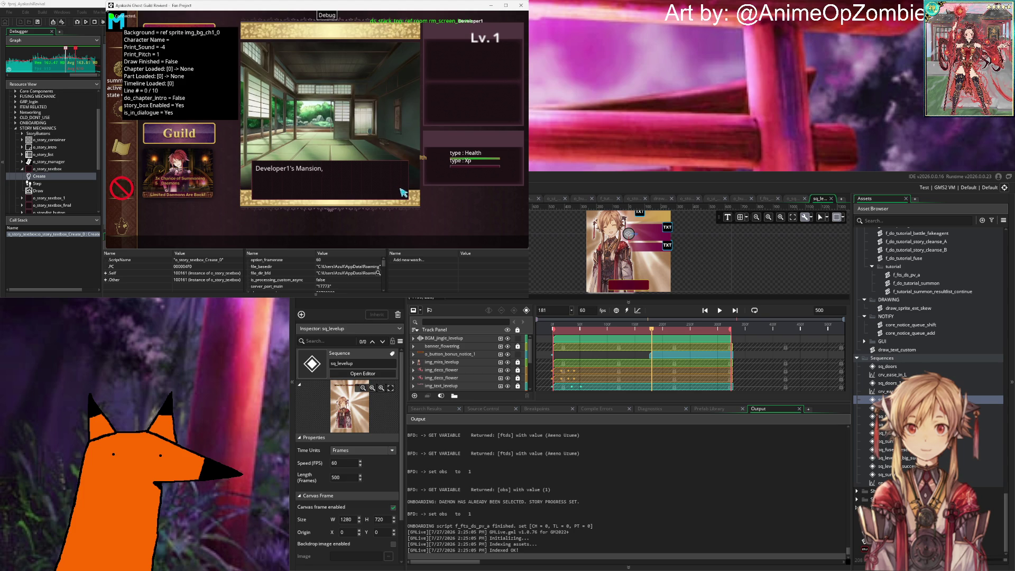
Step: Advance Mira's story dialogue through the summon scene to the next screen
left_click(399, 196)
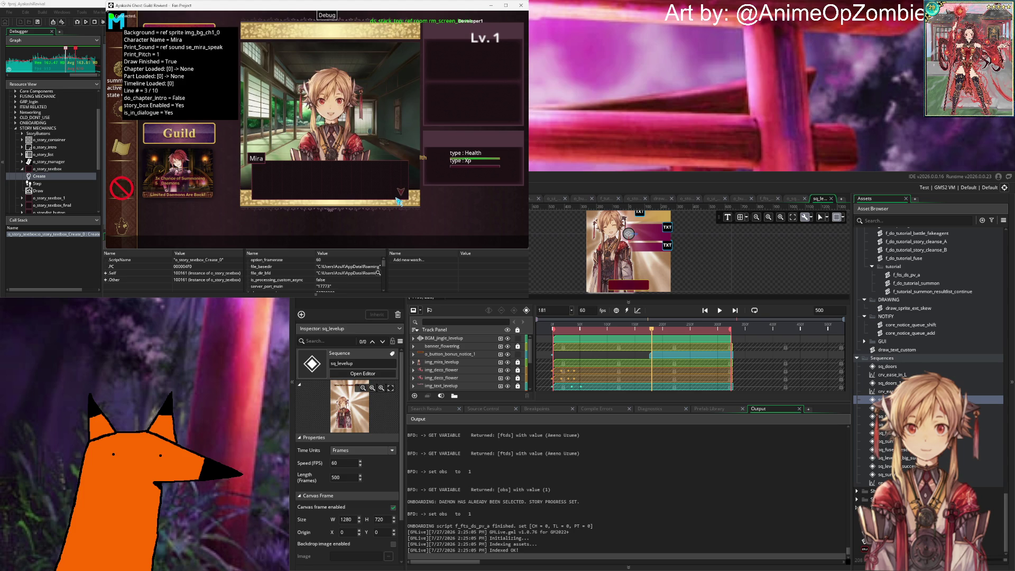
left_click(394, 197)
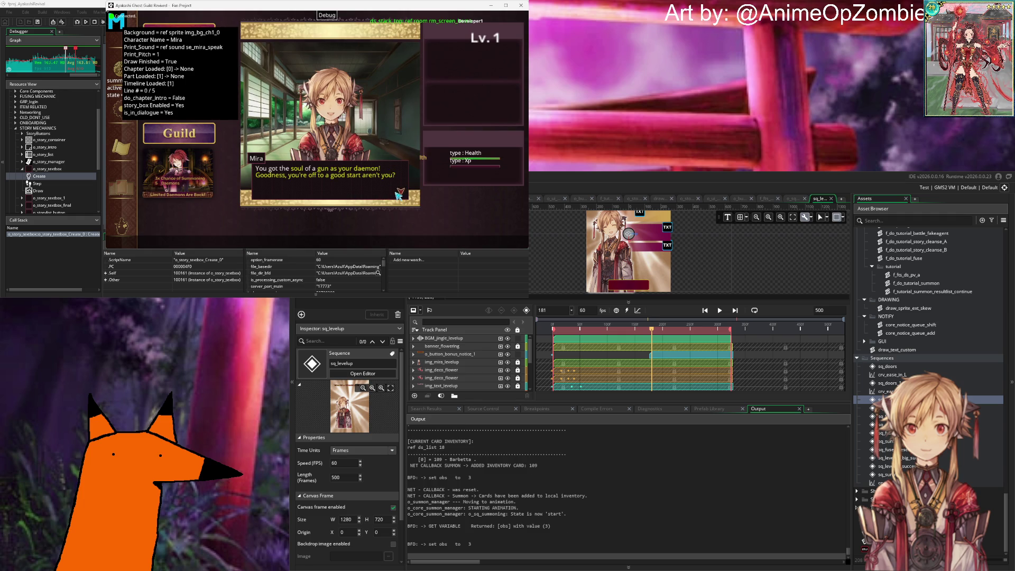
left_click(398, 195)
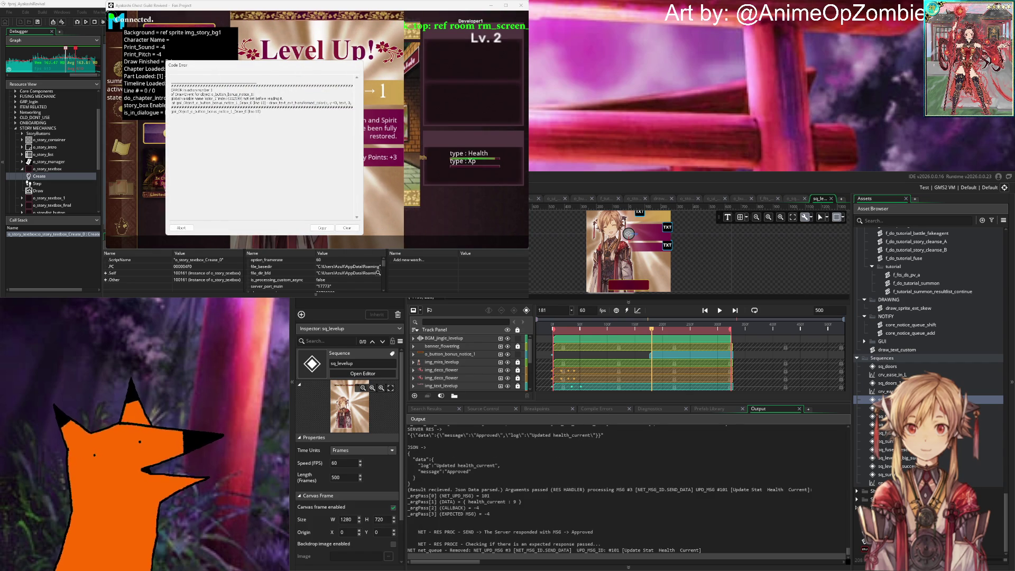
Step: Dismiss the code error with Escape and select the draw_text_custom script asset
key("Escape")
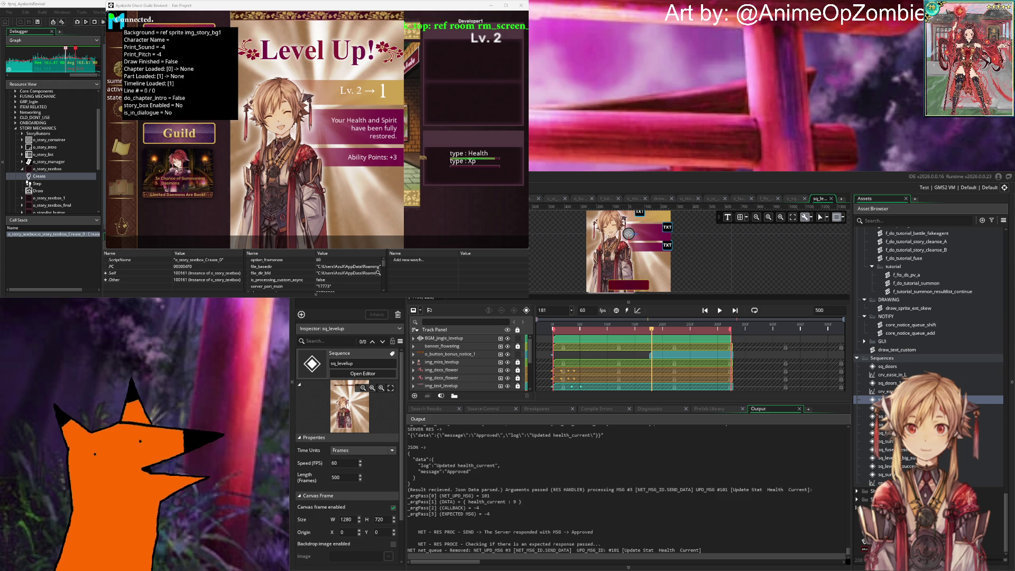
left_click(917, 349)
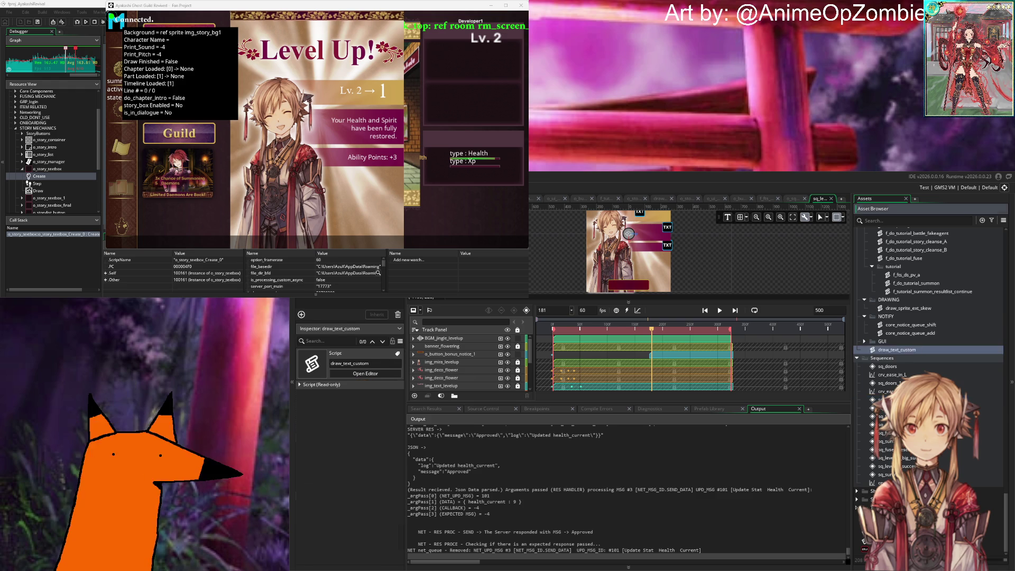
Step: Scroll through the Objects assets and expand the Buttons folder under UI_OBJECTS
scroll(919, 346, "down", 10)
scroll(919, 346, "up", 10)
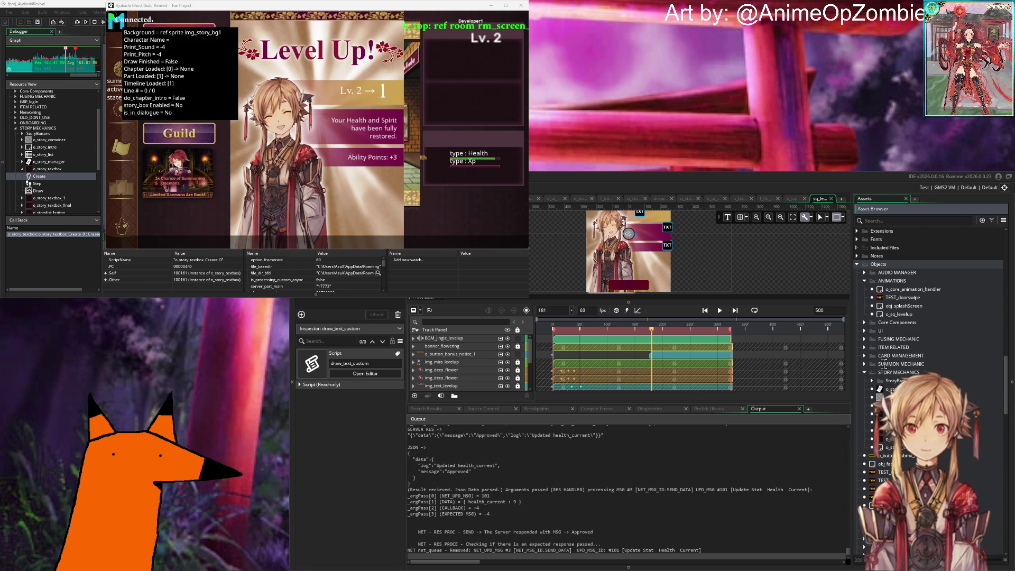
scroll(892, 327, "down", 8)
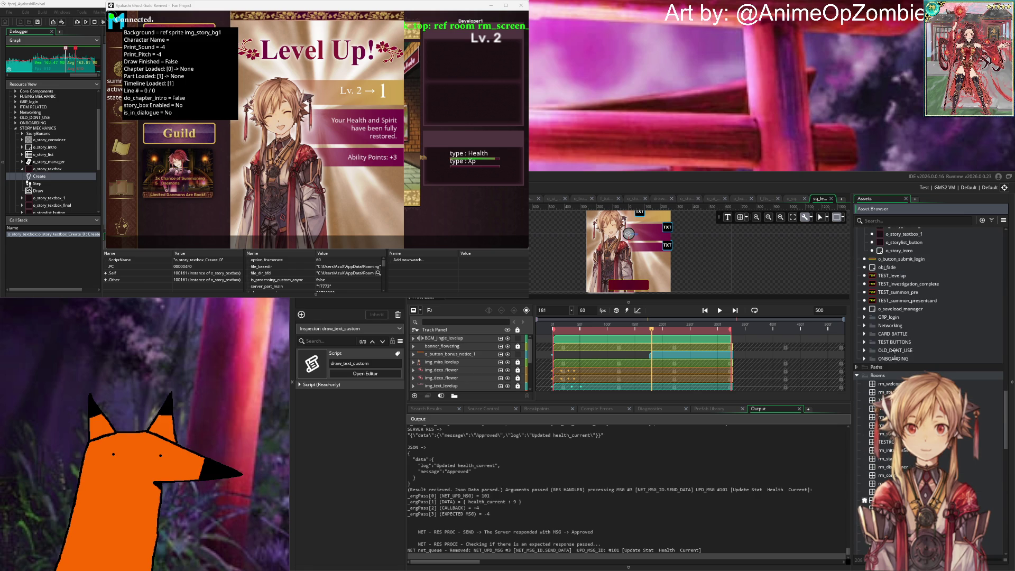
scroll(903, 348, "up", 8)
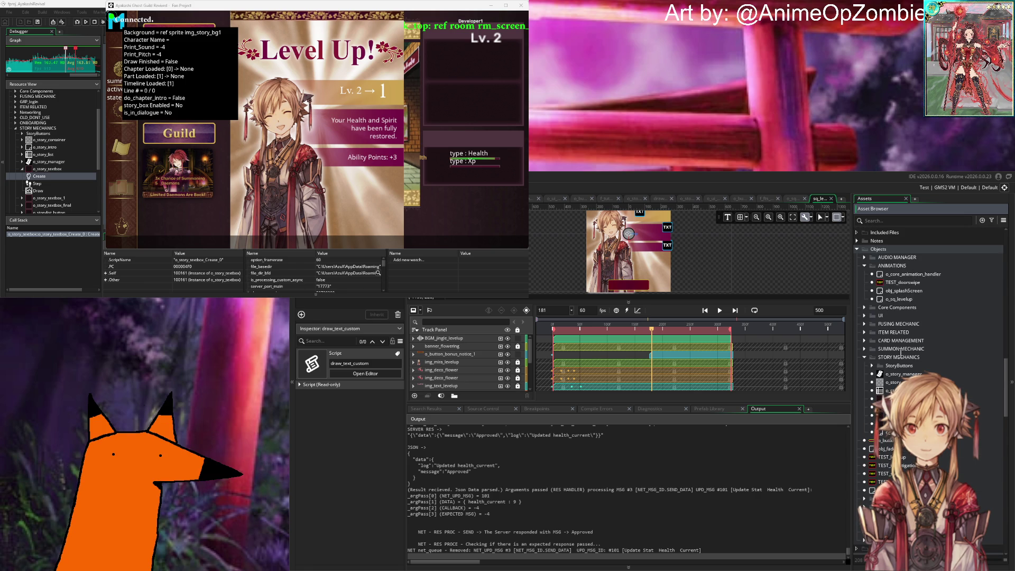
scroll(865, 316, "down", 5)
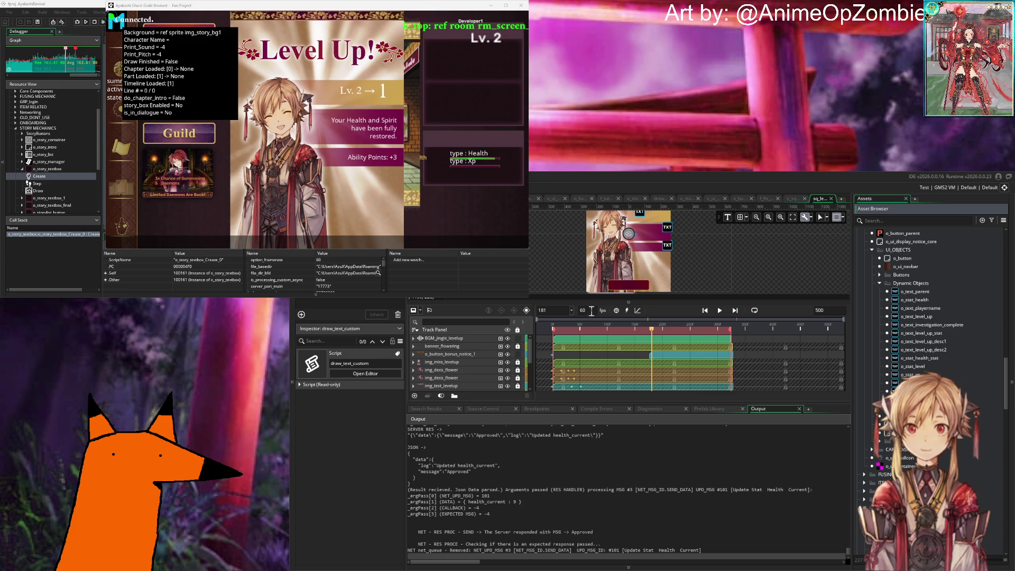
scroll(930, 317, "down", 4)
scroll(930, 317, "down", 5)
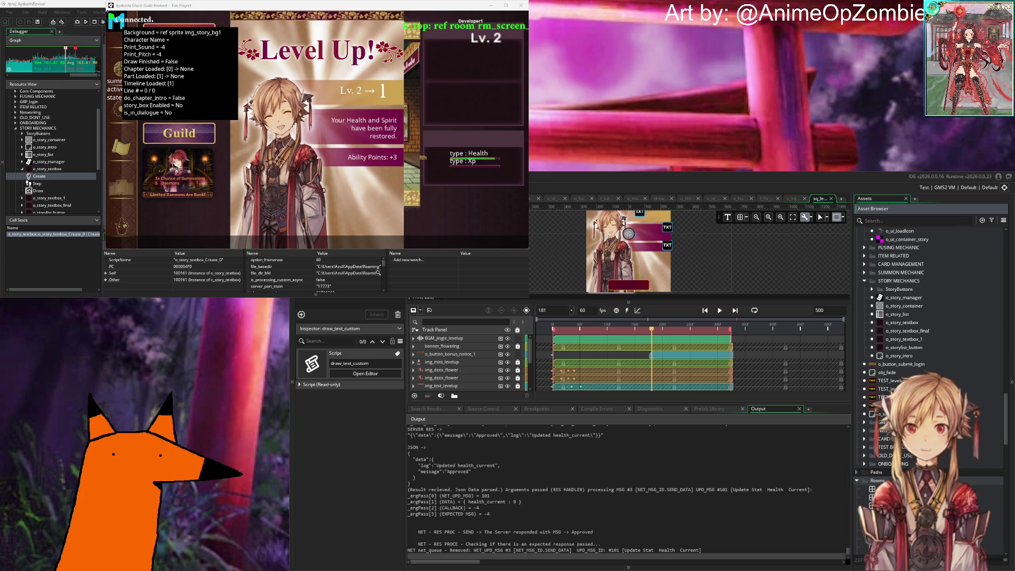
scroll(930, 318, "up", 5)
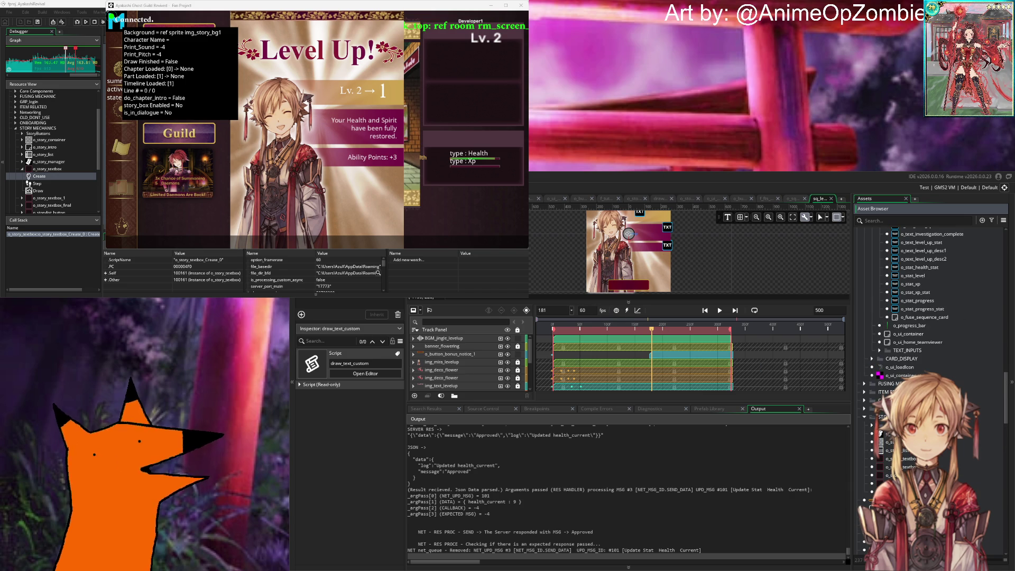
scroll(880, 336, "up", 5)
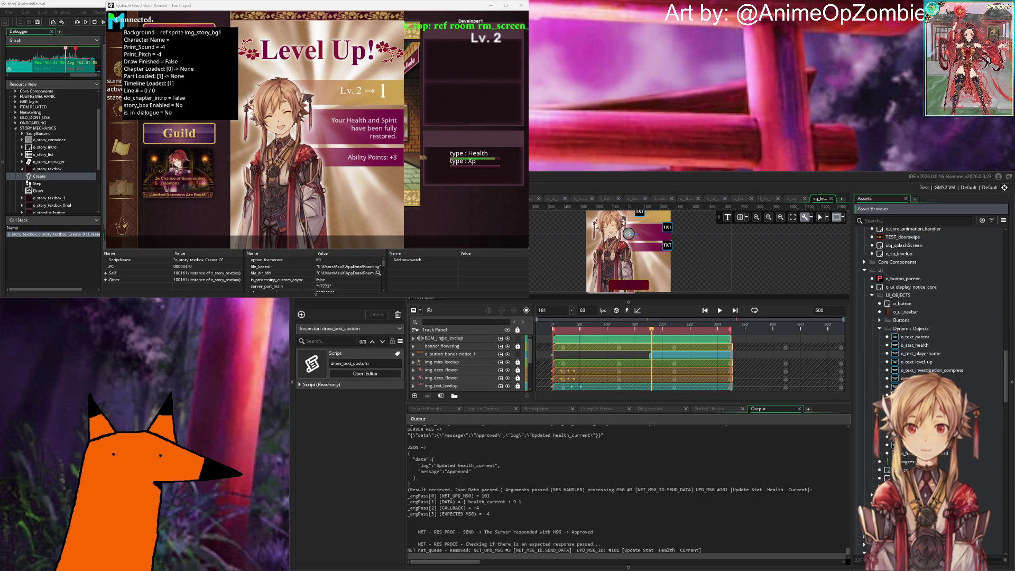
left_click(879, 335)
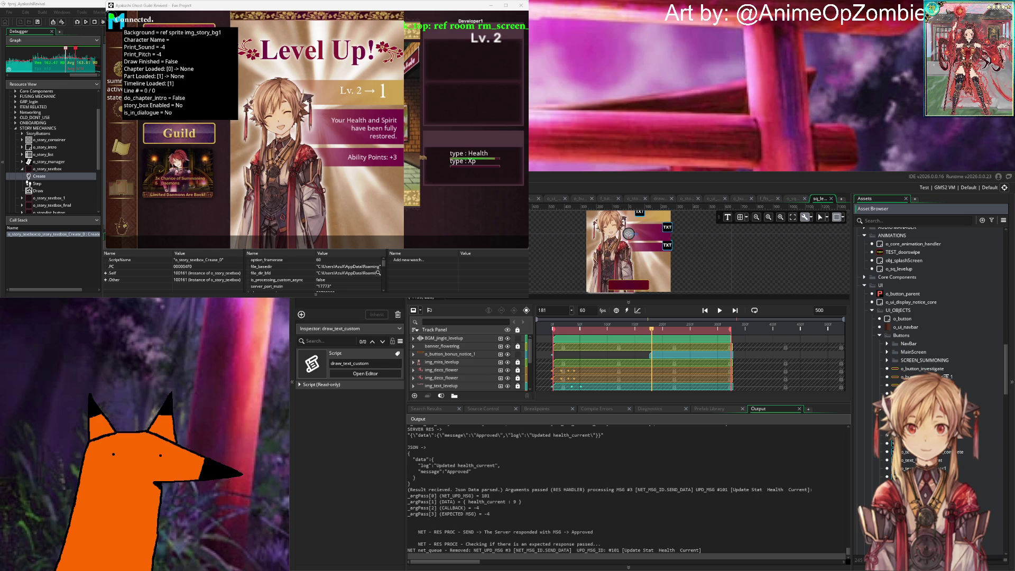
Step: In o_button_bonus_notice_1's Draw event, replace the global.color_1 arguments with col1, col2, col3, col4
double_click(909, 377)
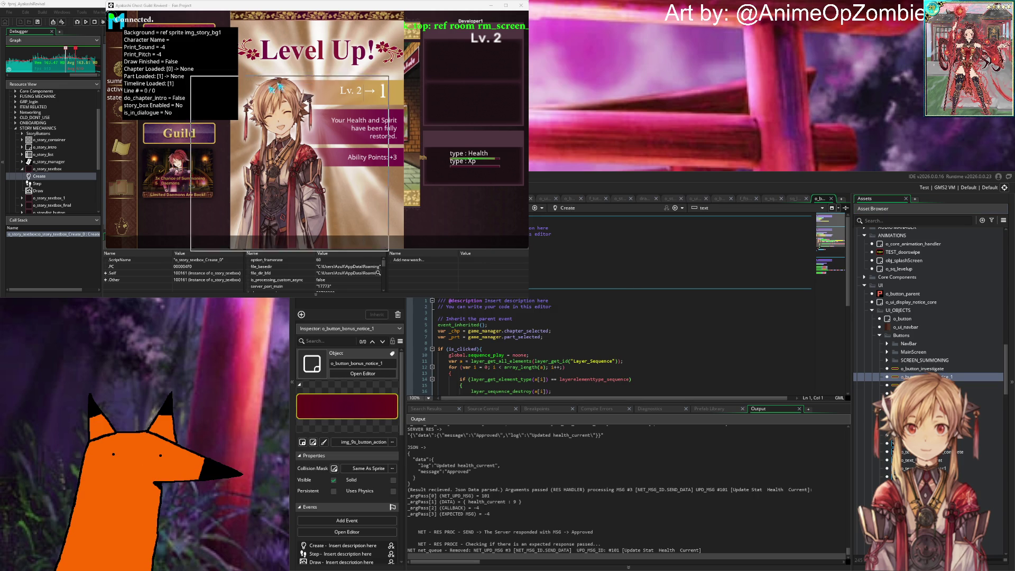
left_click(690, 344)
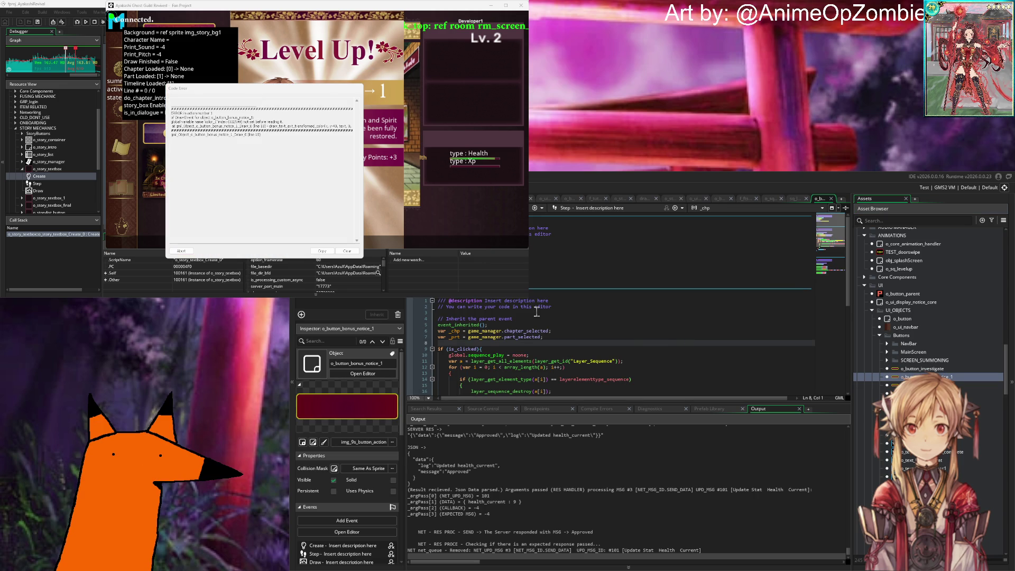
scroll(551, 305, "up", 2)
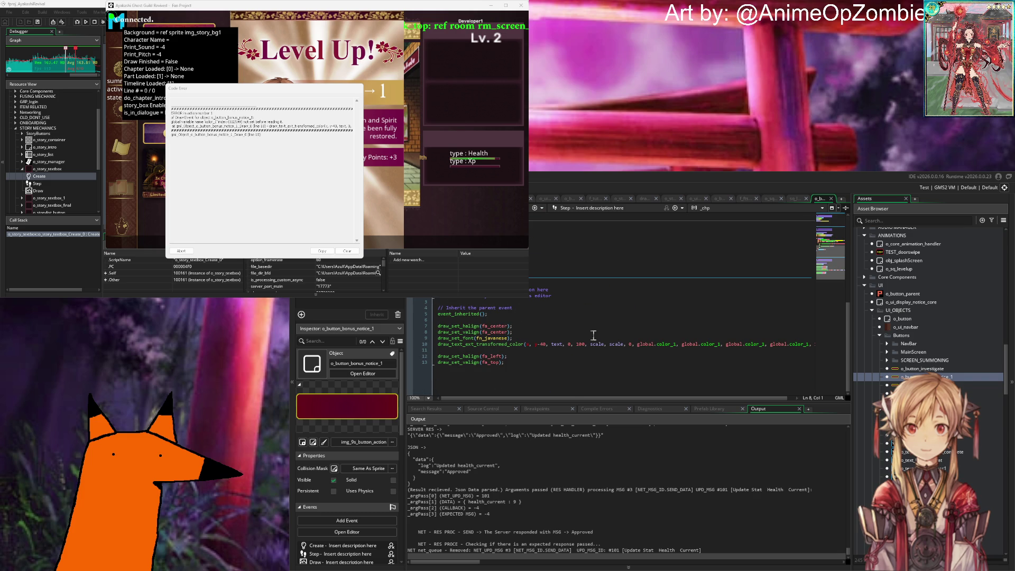
scroll(709, 354, "up", 1)
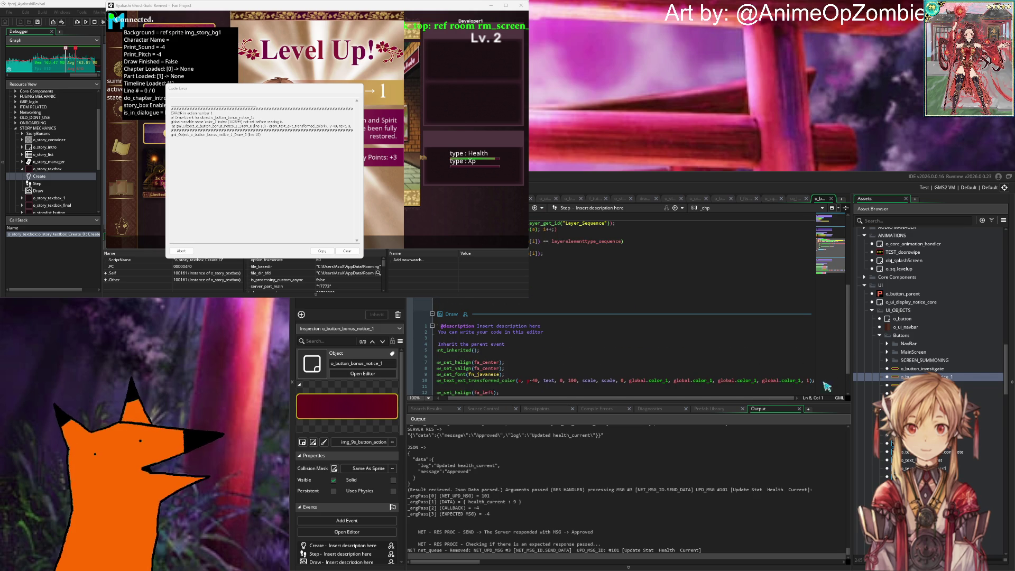
scroll(617, 380, "left", 1)
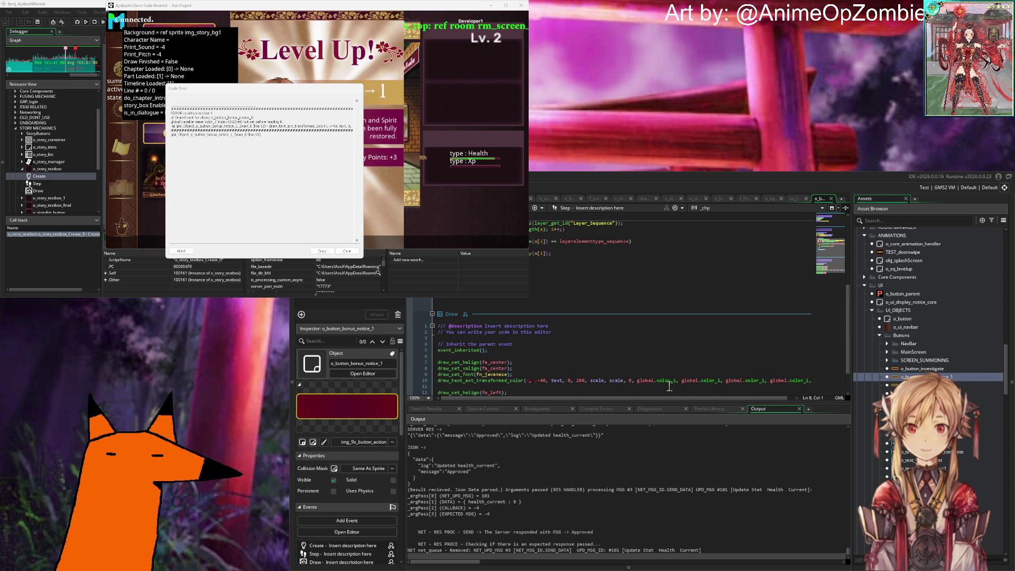
double_click(638, 380)
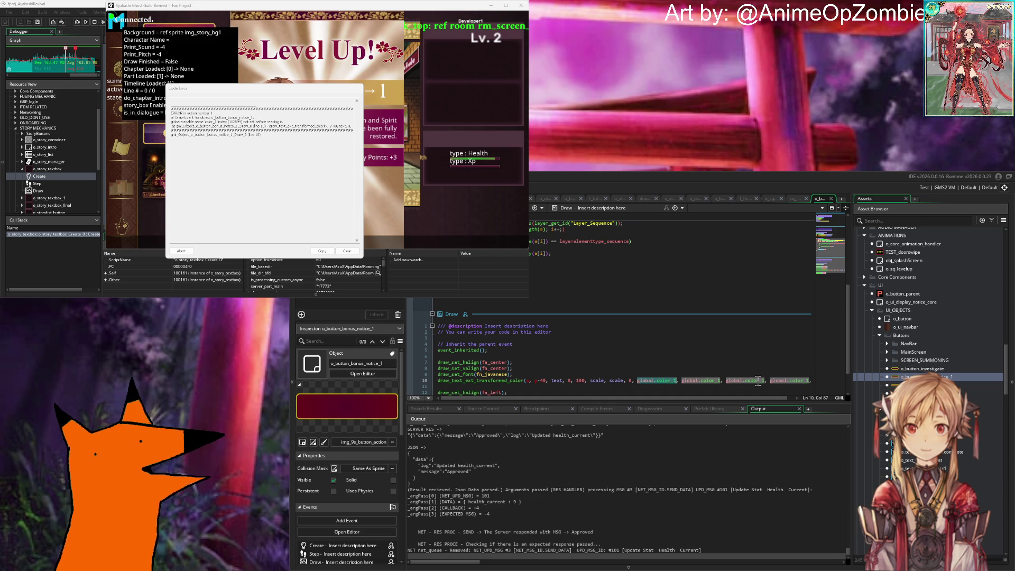
type("col")
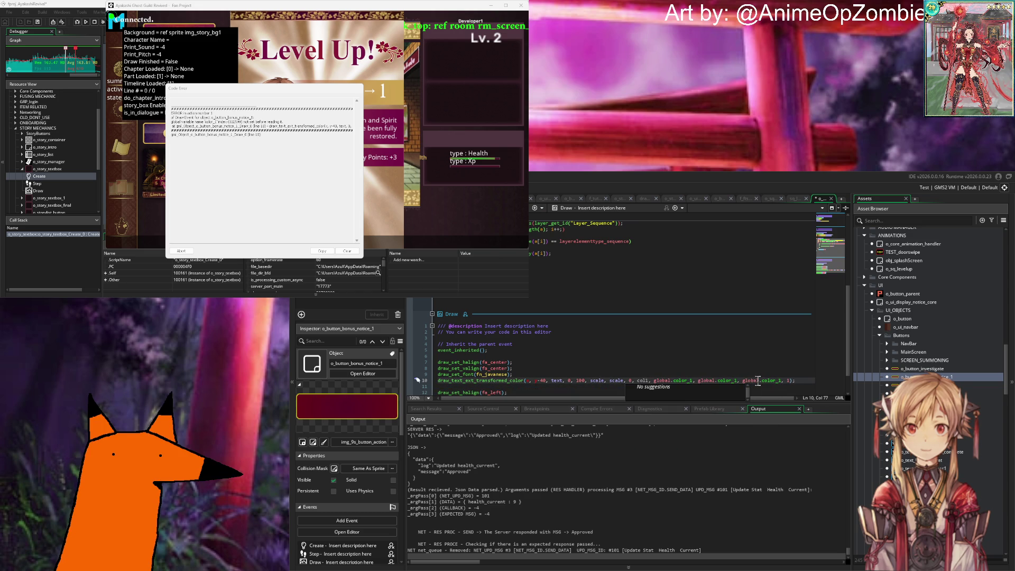
left_click_drag(781, 381, 667, 381)
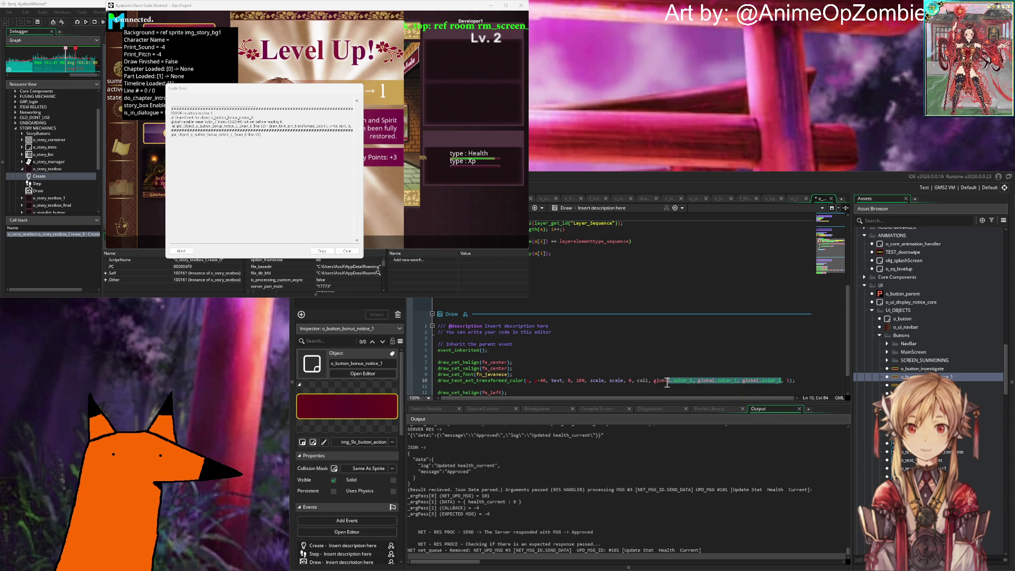
type("col2, col3")
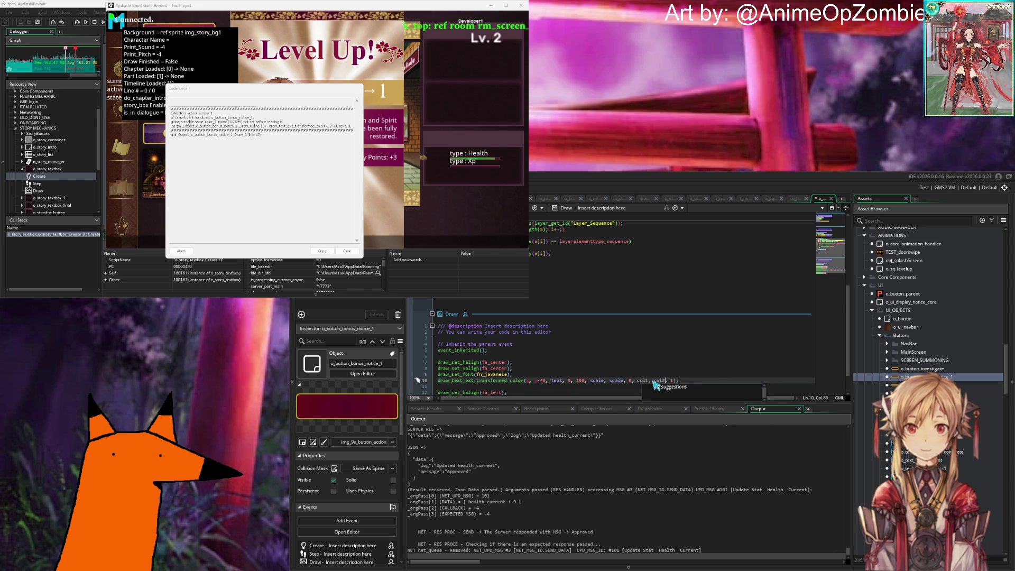
type(", col4,")
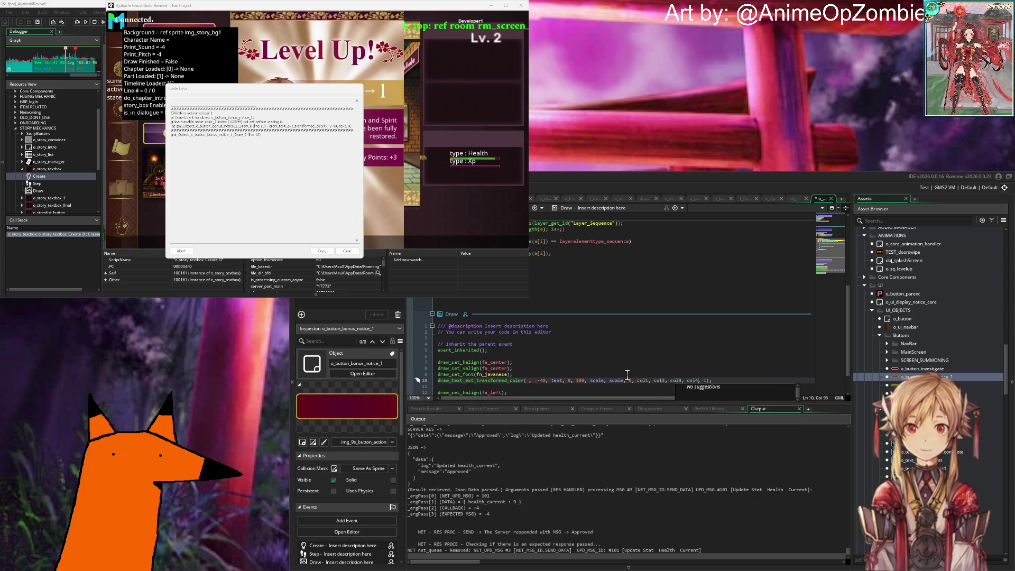
Step: Declare var col1 through col4 = c_white below the font line and rerun the game
left_click(628, 374)
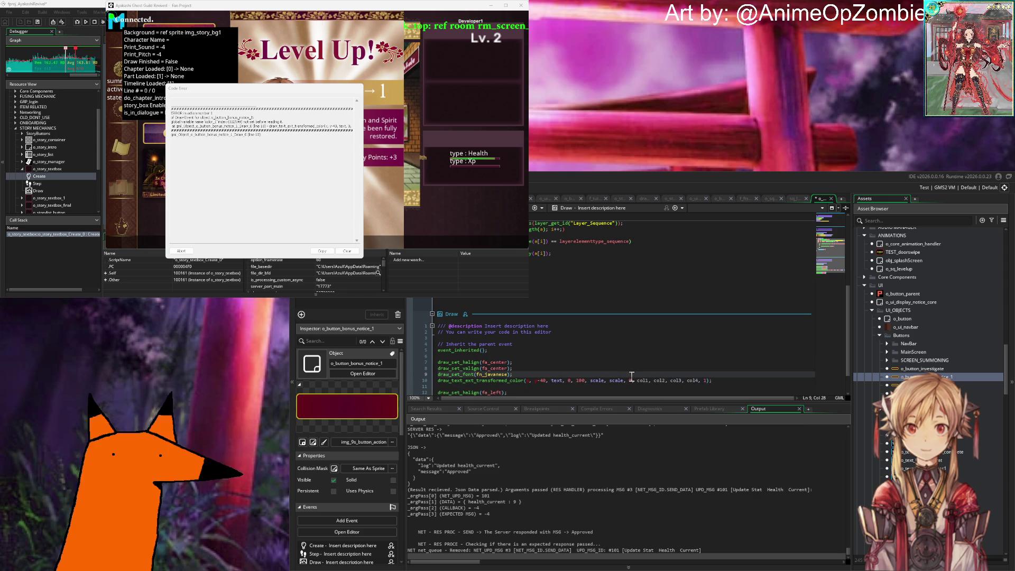
key("Return")
type("va")
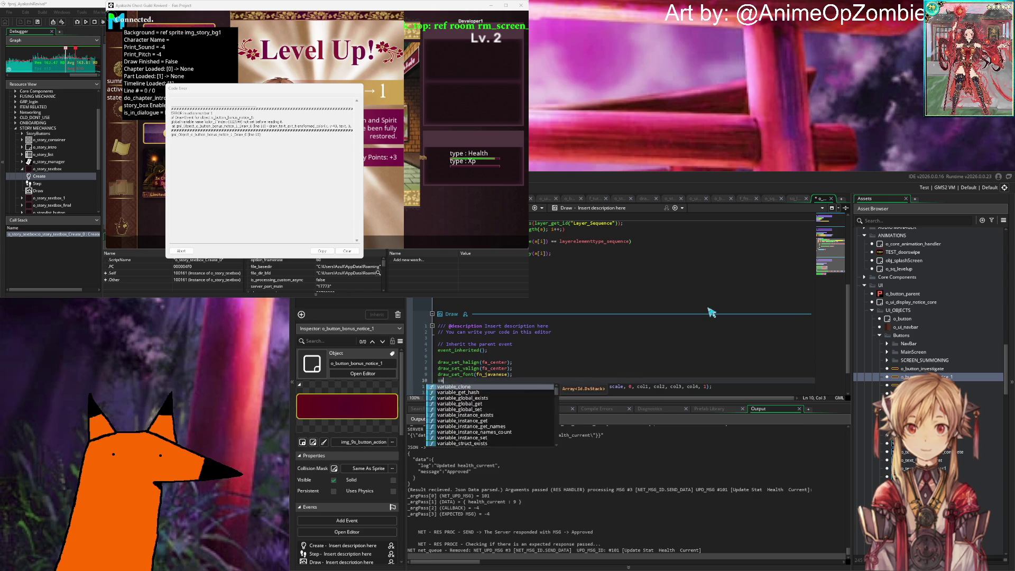
type("r col1 =")
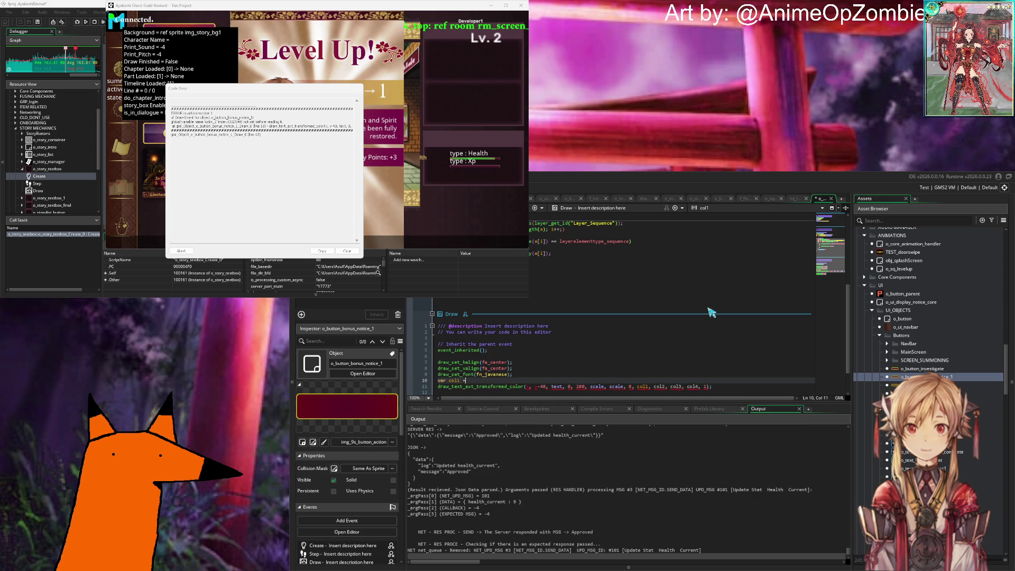
type(" c_white;")
key("Return")
type("var co")
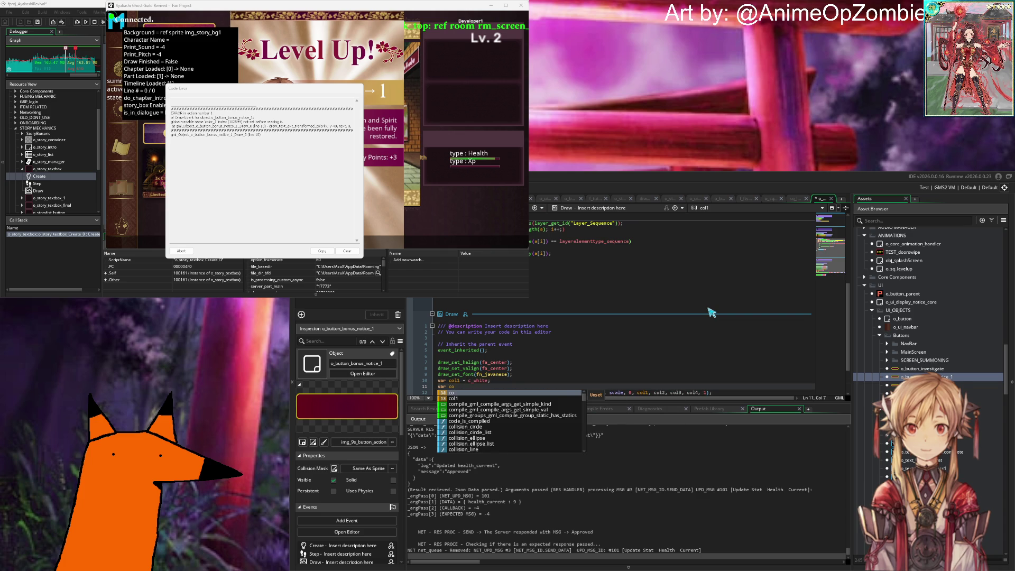
type("l2 = c_w")
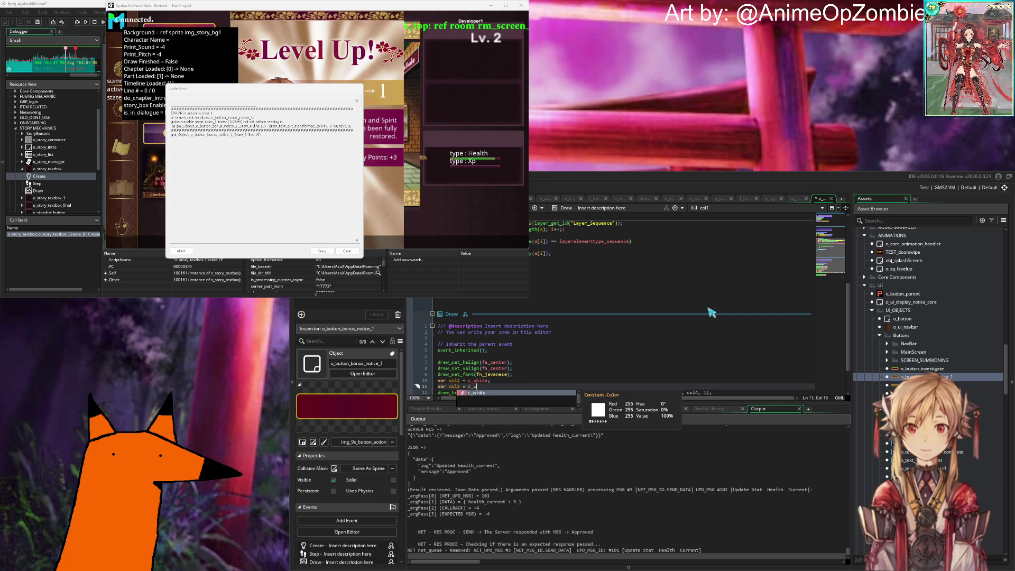
type("hite;")
key("Return")
type("var col3 = c_")
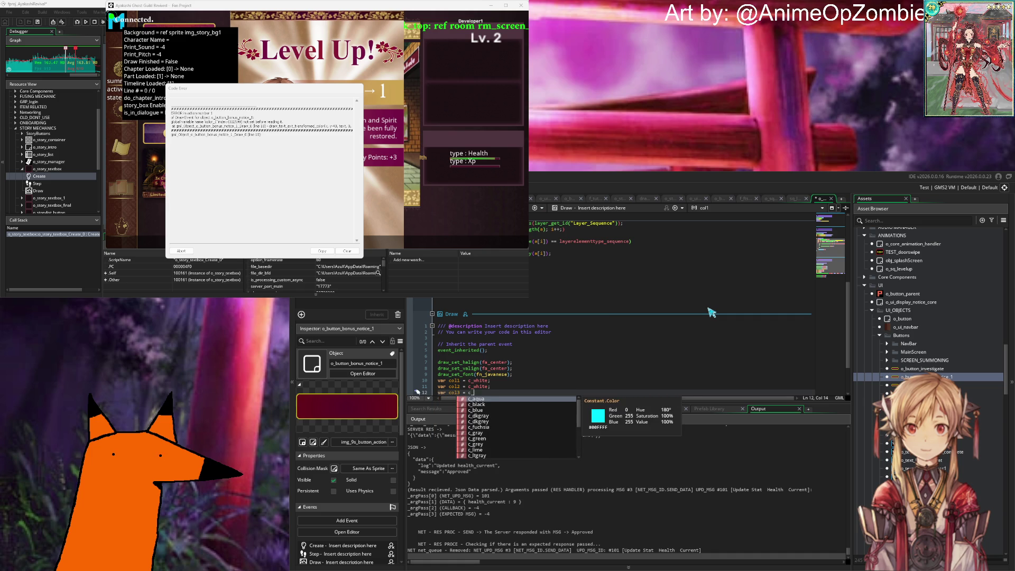
type("white;")
key("Return")
type("var col4 = c")
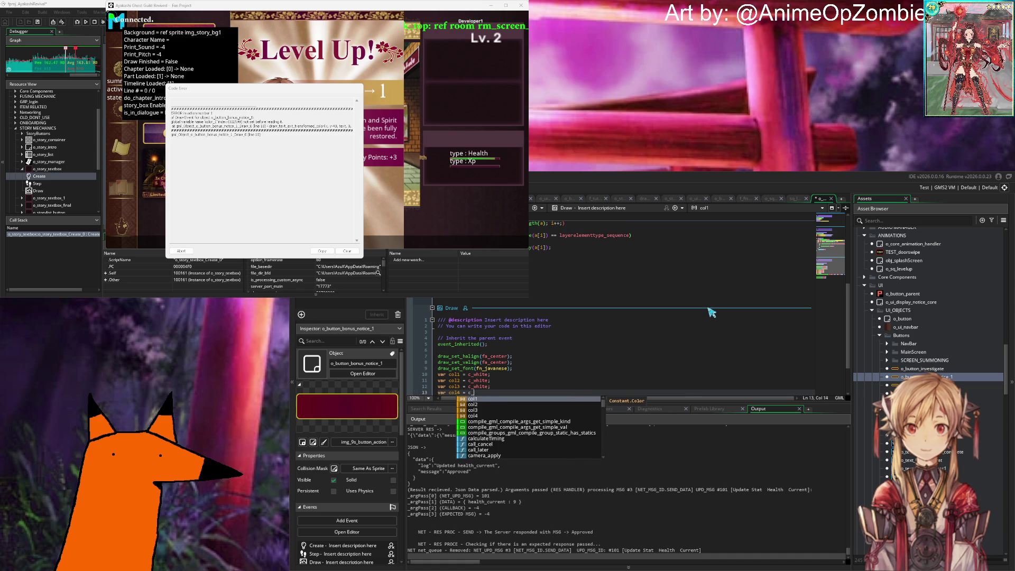
type("_white;")
key("F5")
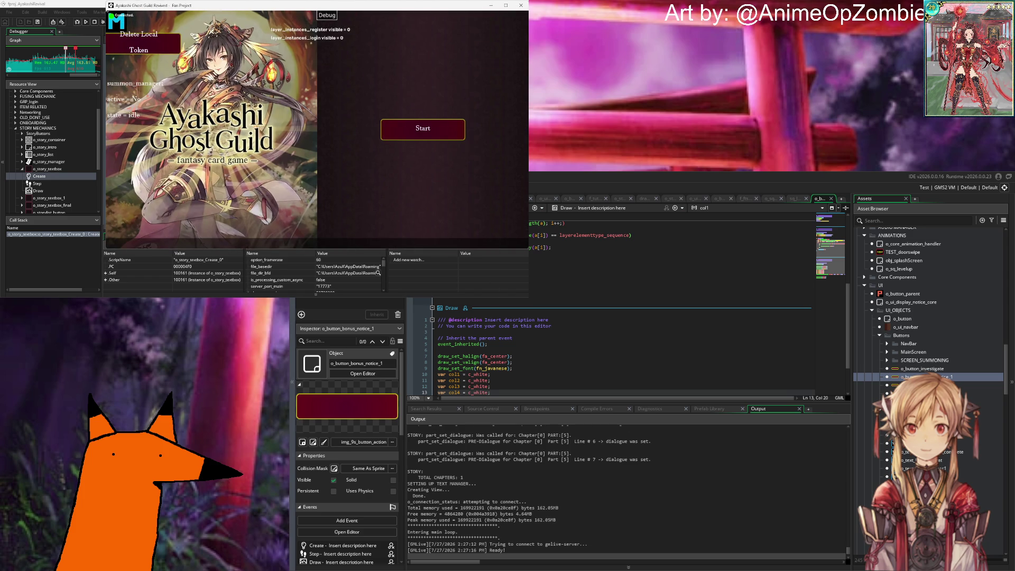
Step: Return to the running game and advance the intro dialogue into the summon
key("alt+Tab")
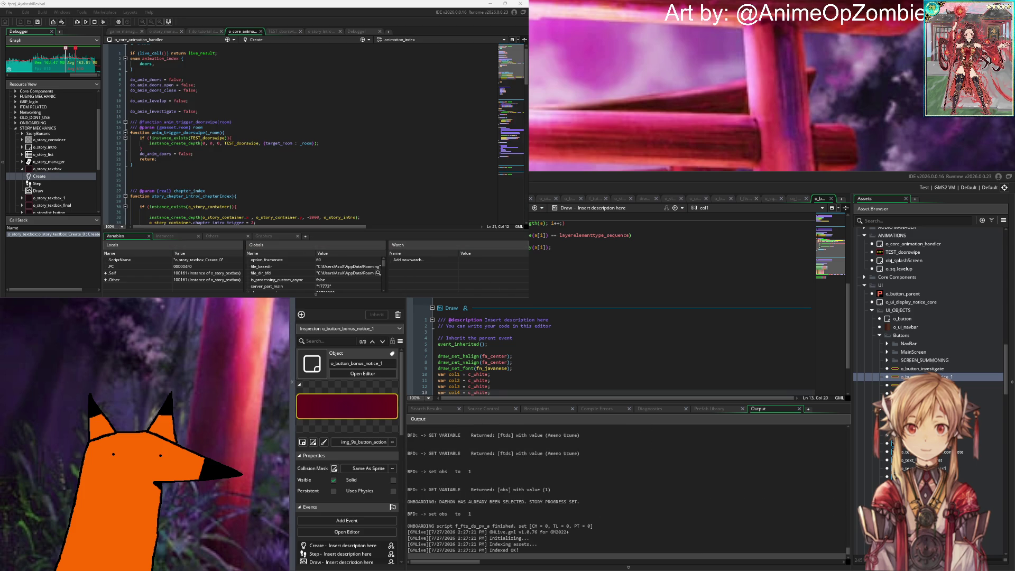
key("alt+Tab")
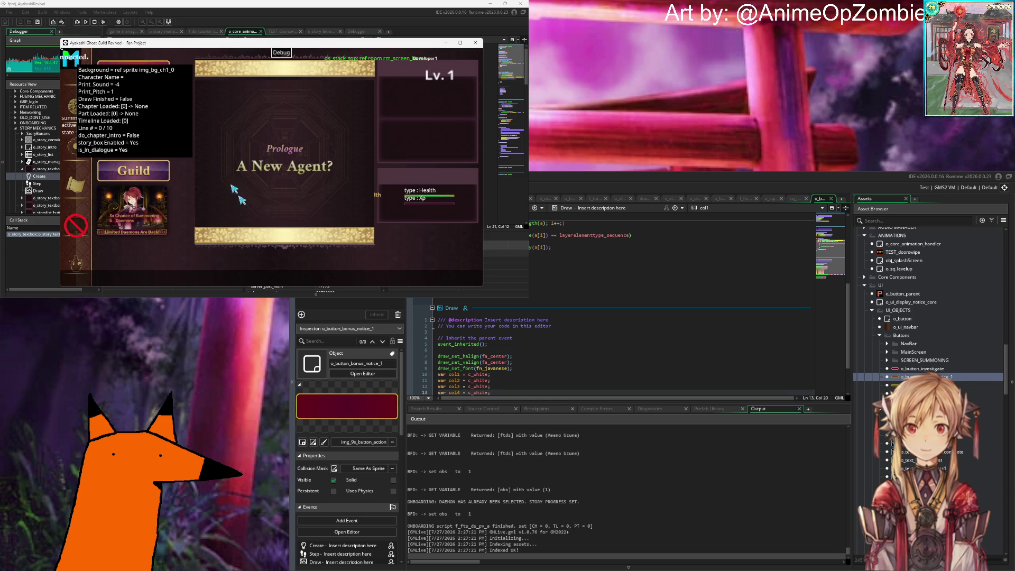
left_click(348, 234)
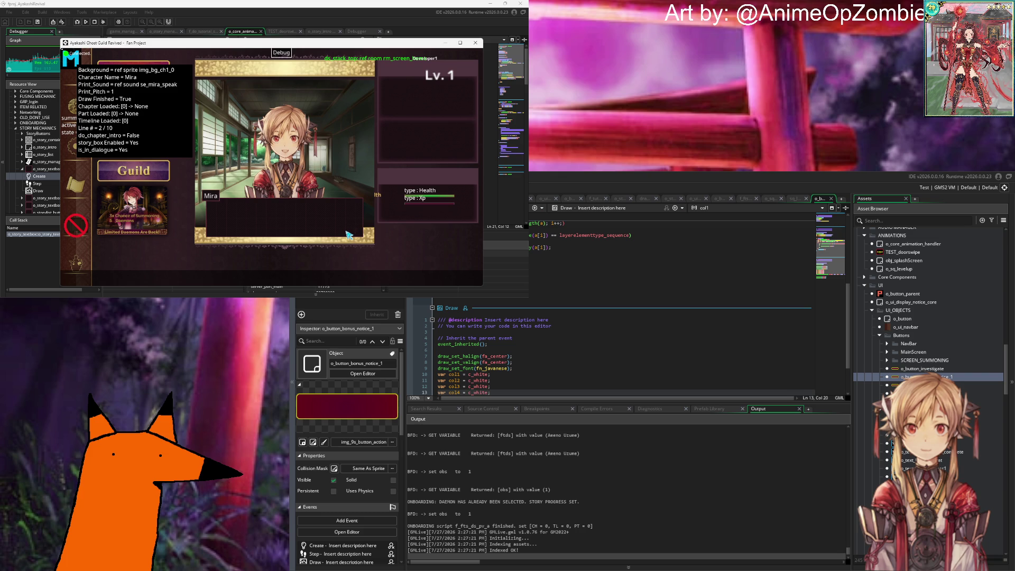
left_click(349, 235)
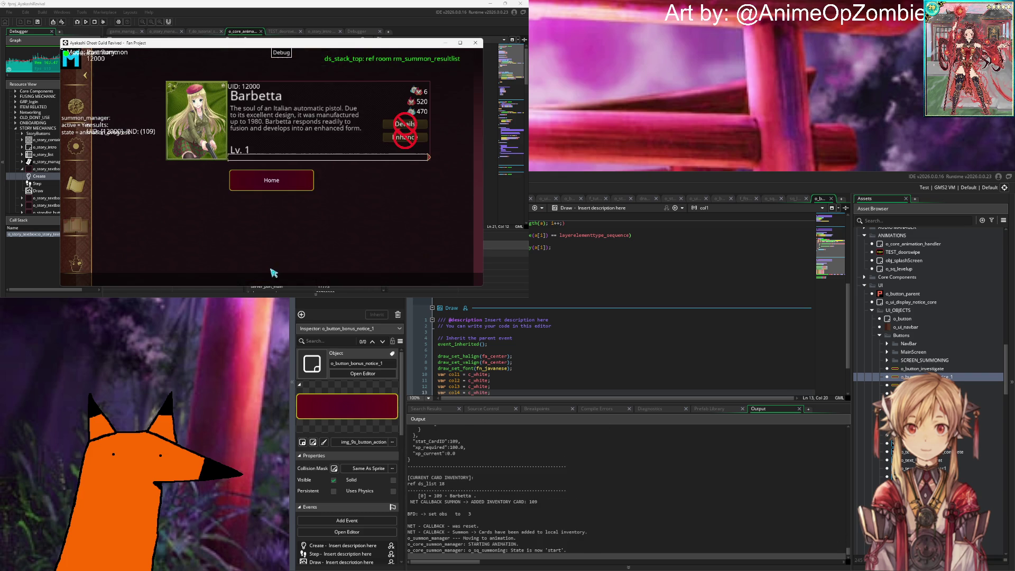
Step: Dismiss the Barbetta summon card and click through Mira's remaining dialogue
left_click(281, 179)
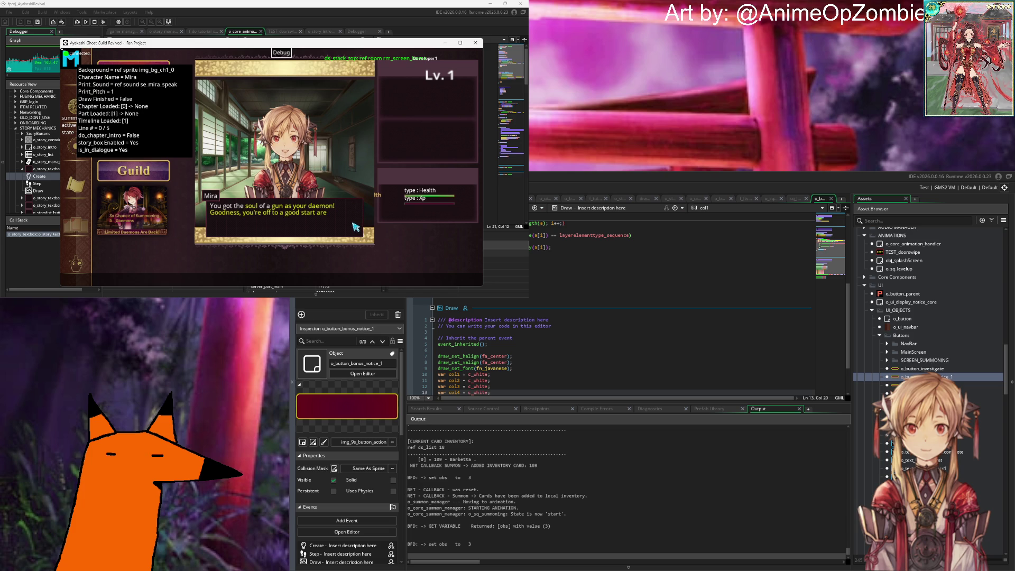
left_click(347, 228)
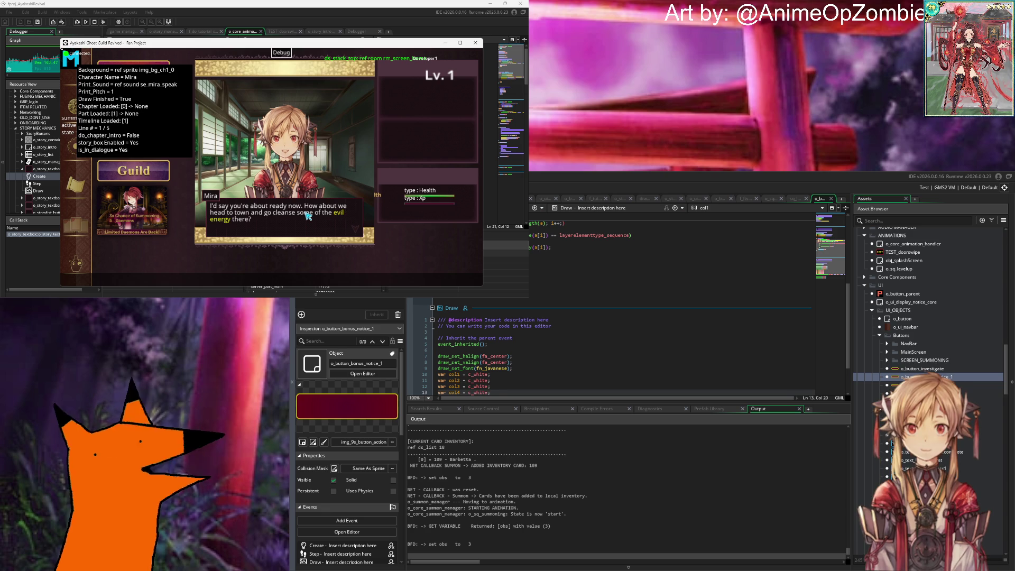
left_click(343, 230)
left_click(347, 225)
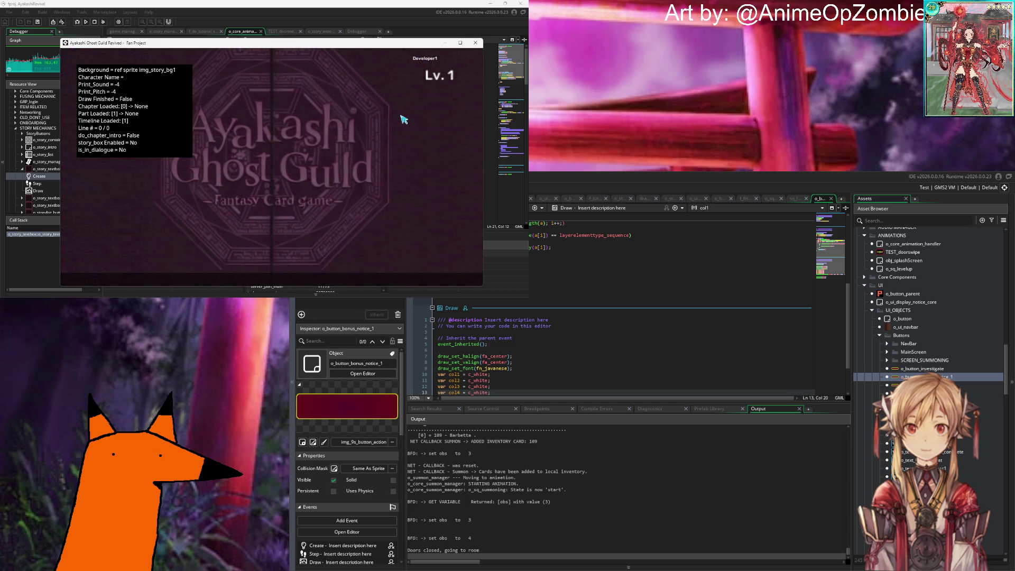
Step: Run a cleanse in the street scene and dismiss the popups and Lv. 2 Level Up screen
left_click(286, 268)
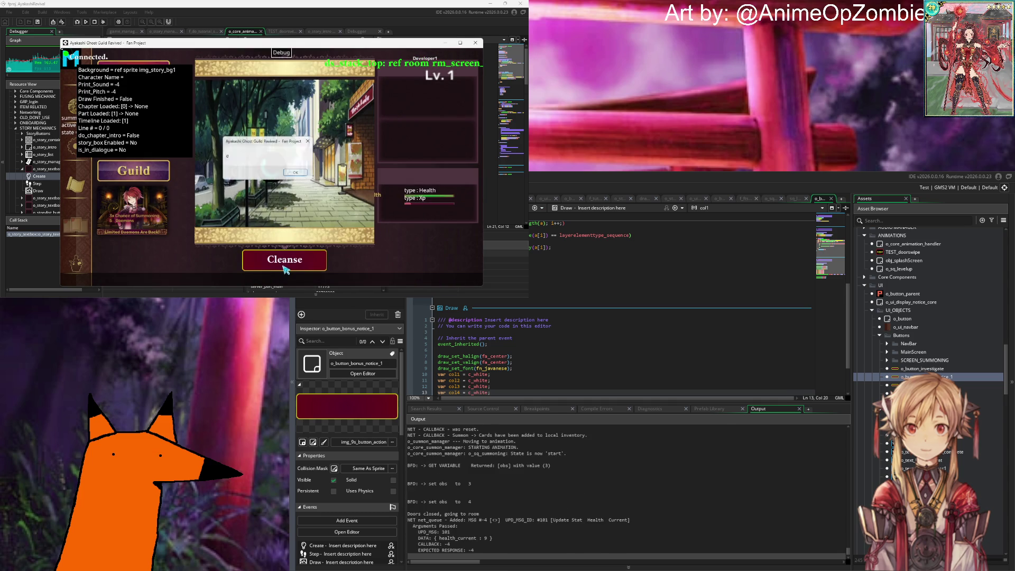
key("Return")
key("Return")
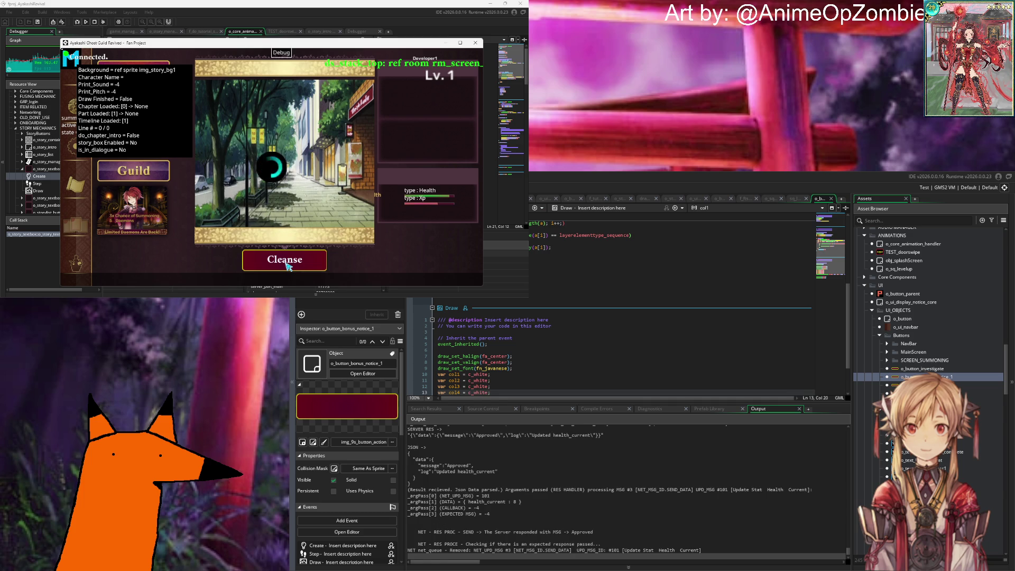
key("Return")
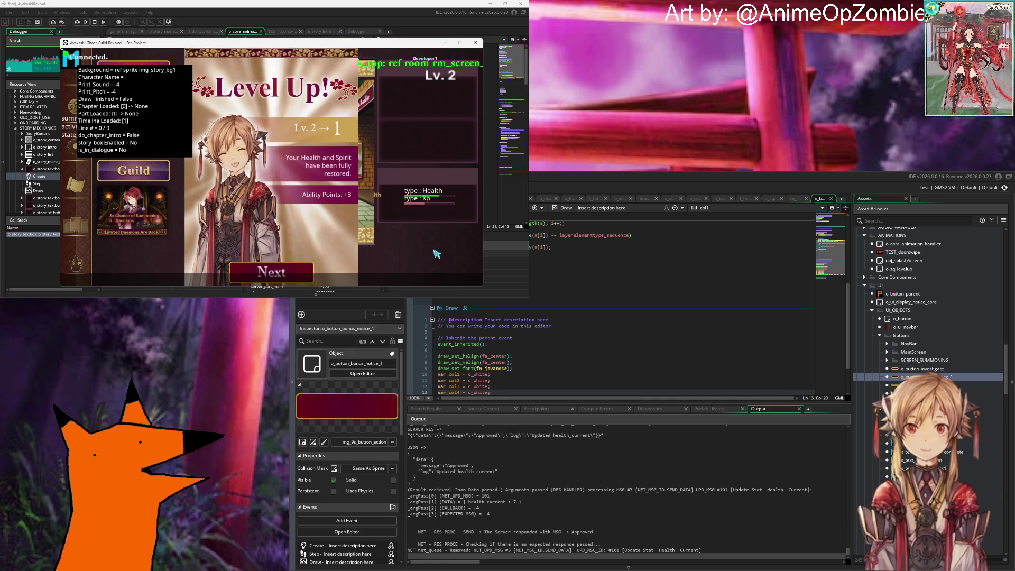
key("Return")
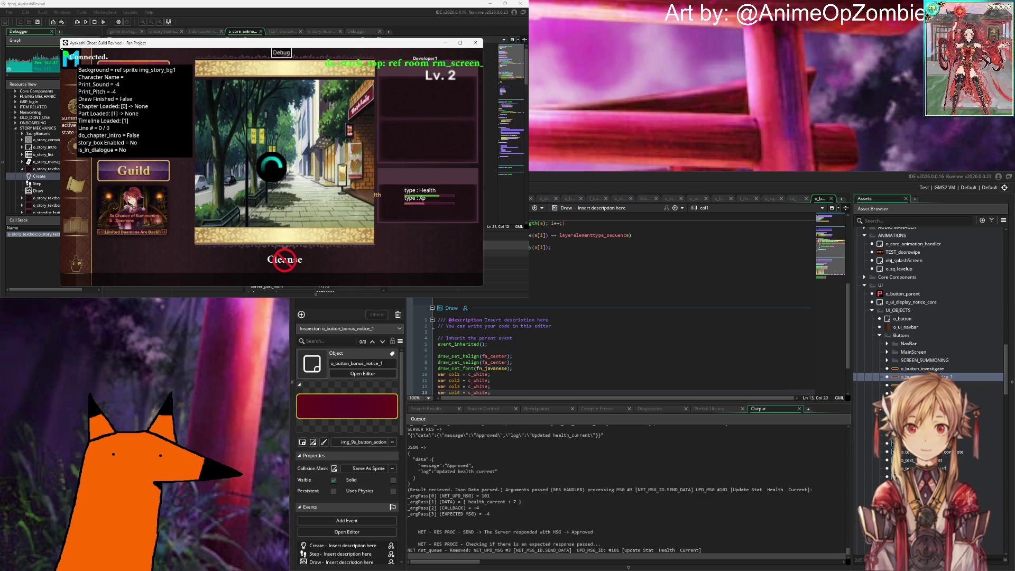
Step: Back in the Asset Browser, collapse Sprites to reach the Objects assets
left_click(687, 326)
scroll(955, 376, "down", 10)
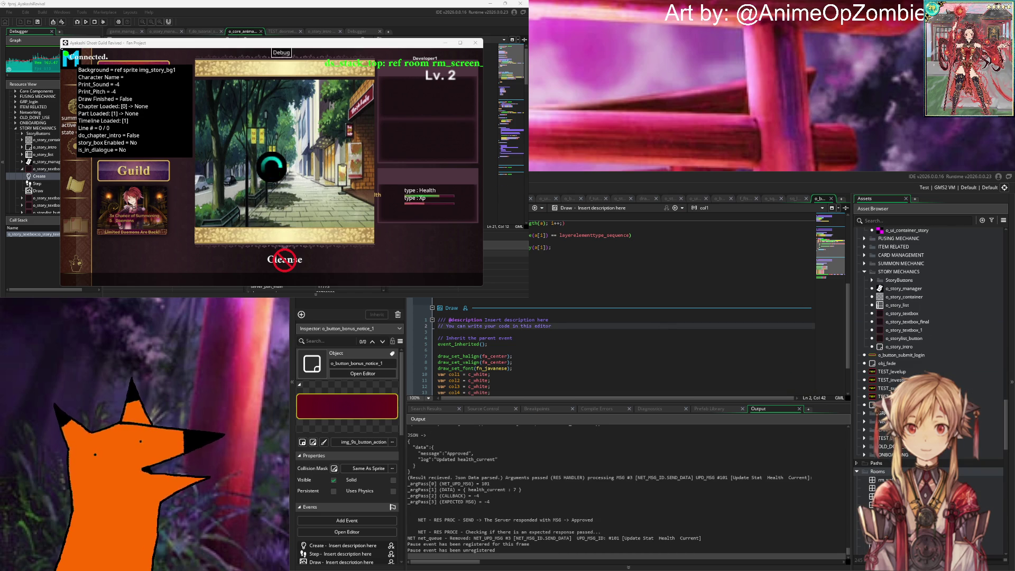
scroll(930, 338, "down", 5)
scroll(930, 312, "up", 5)
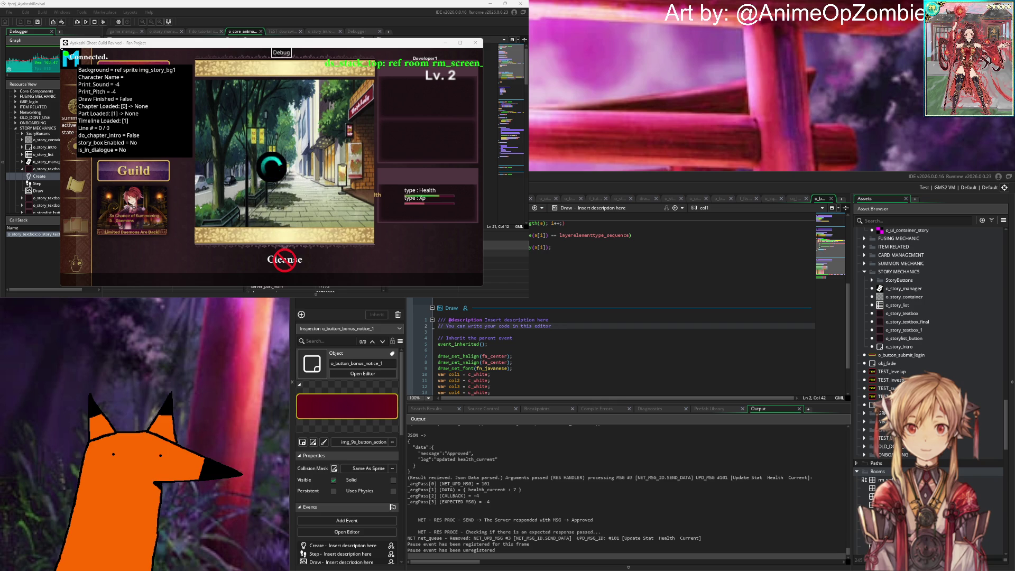
scroll(930, 312, "up", 4)
scroll(930, 312, "up", 10)
scroll(931, 312, "up", 10)
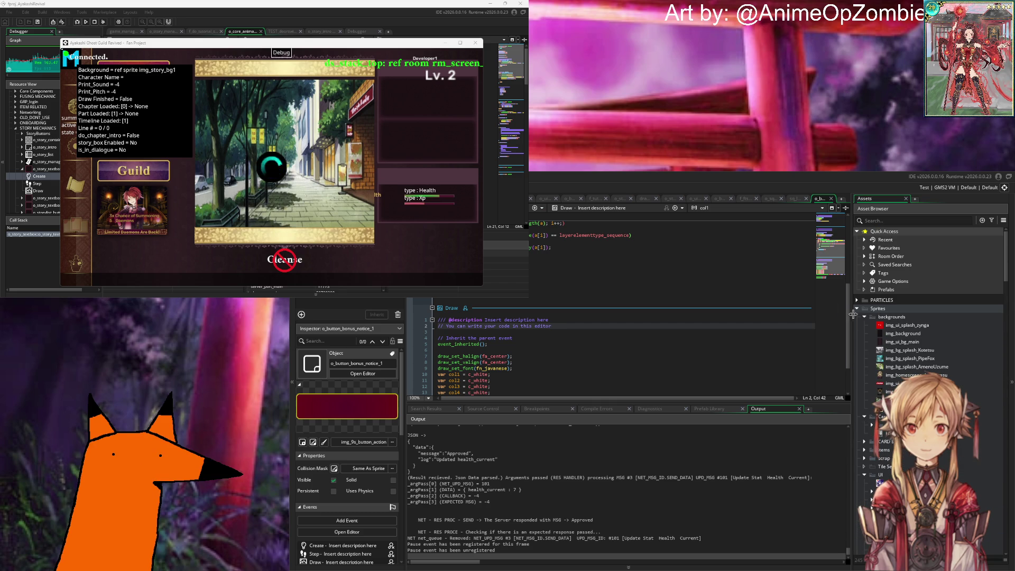
left_click(857, 308)
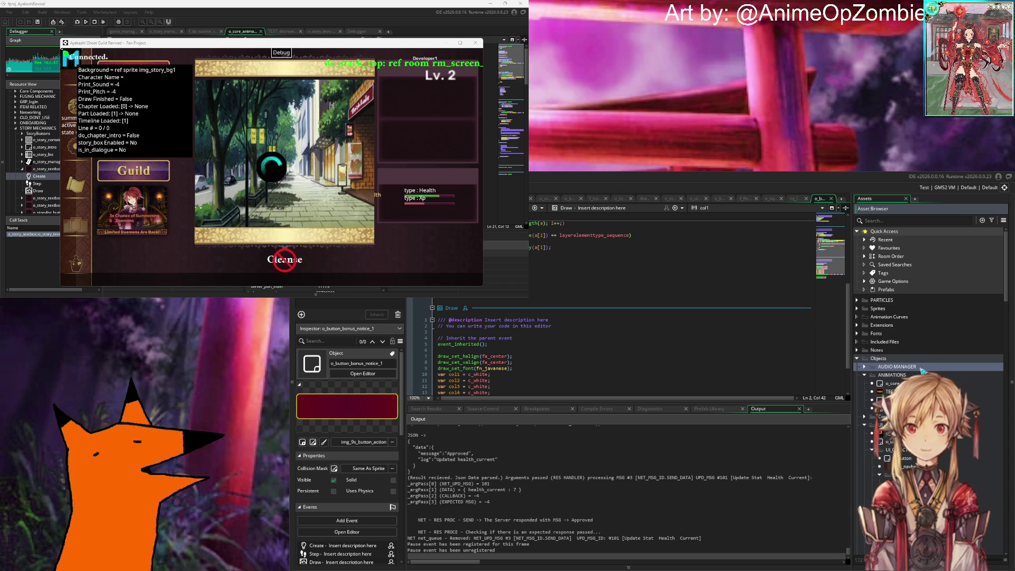
Step: Delete 'do_anim = false;' from o_sq_levelup's Step event and rebuild with F5
left_click(864, 366)
left_click(893, 417)
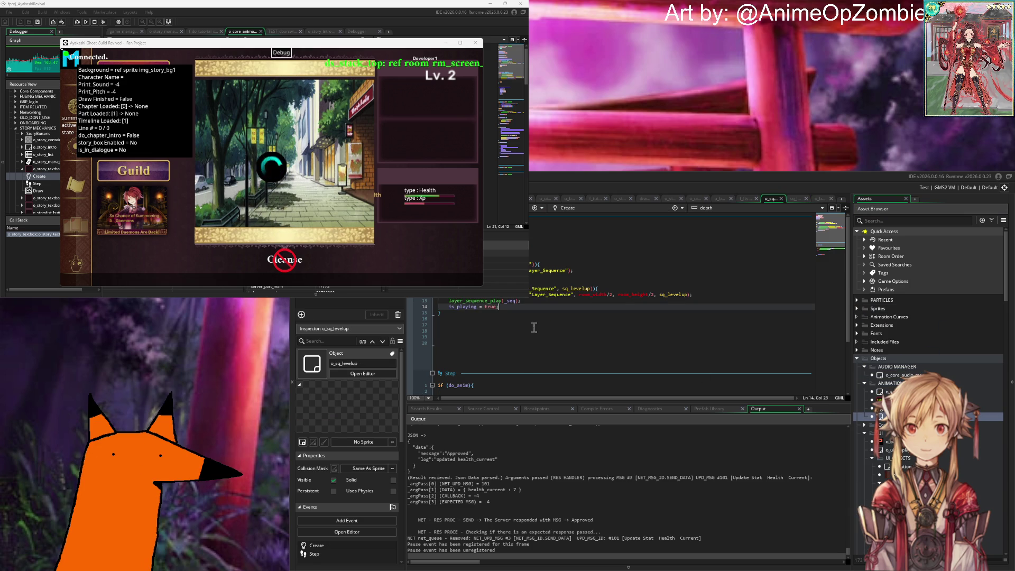
scroll(533, 300, "down", 4)
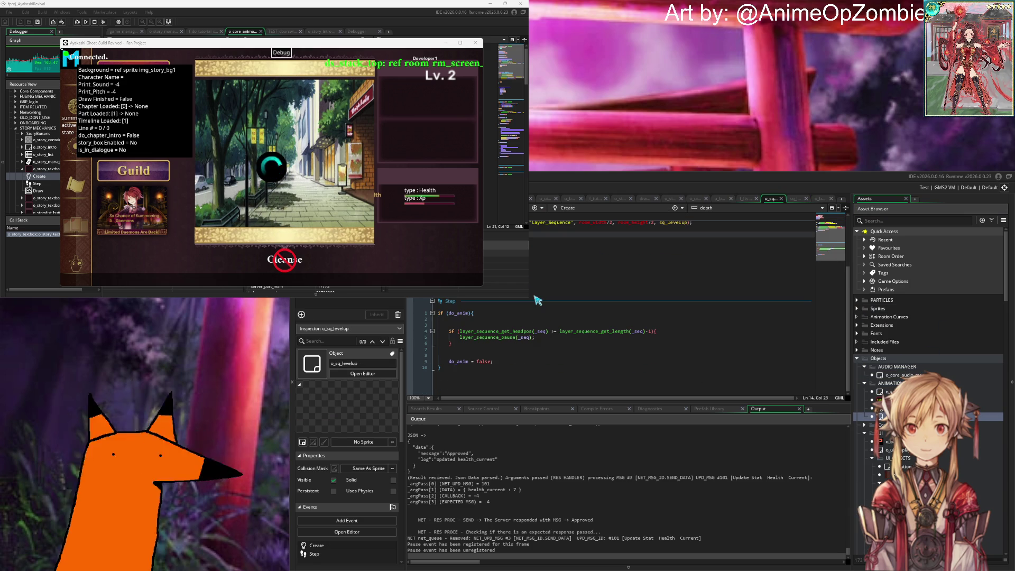
left_click_drag(515, 364, 443, 364)
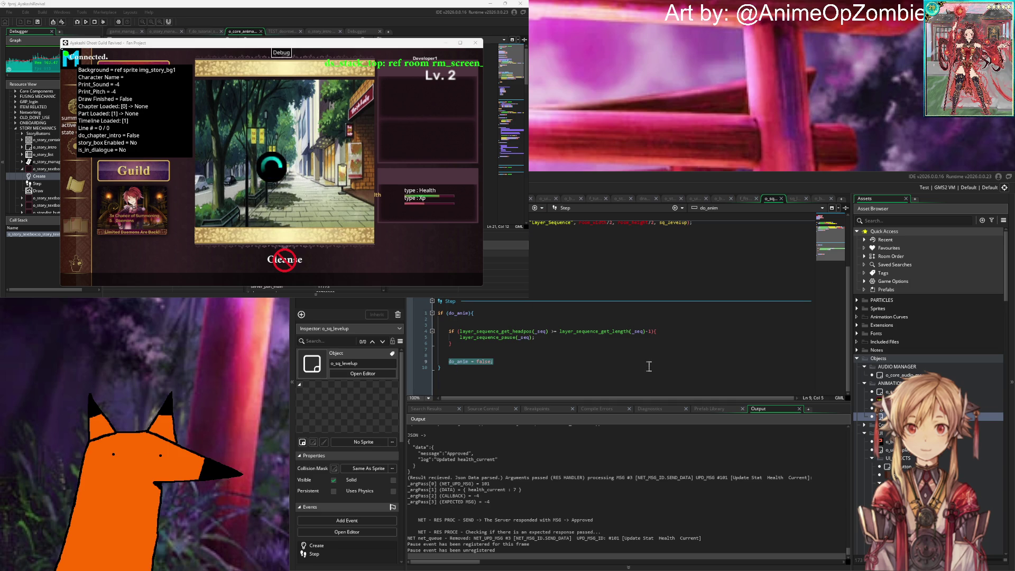
key("Delete")
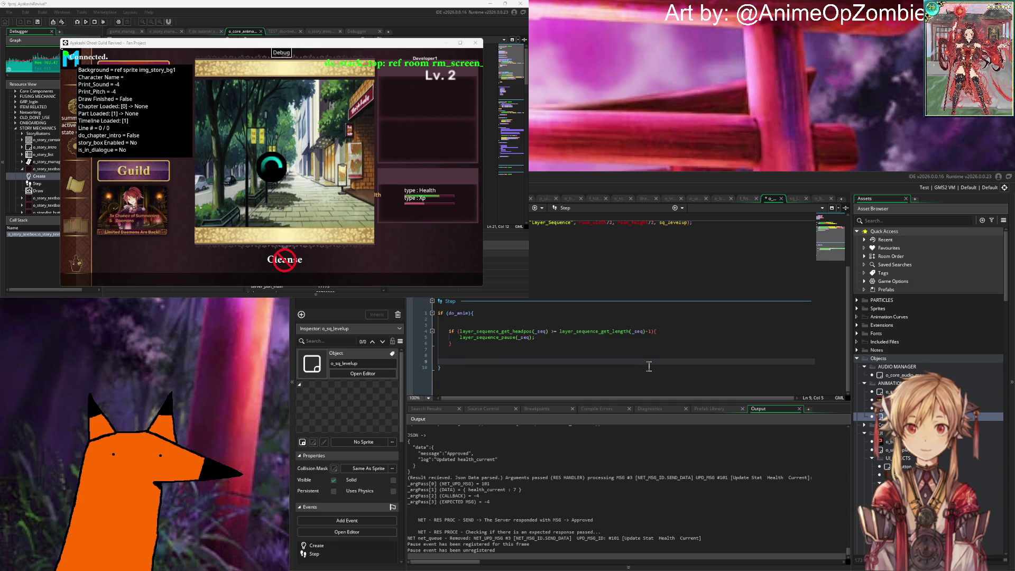
key("F5")
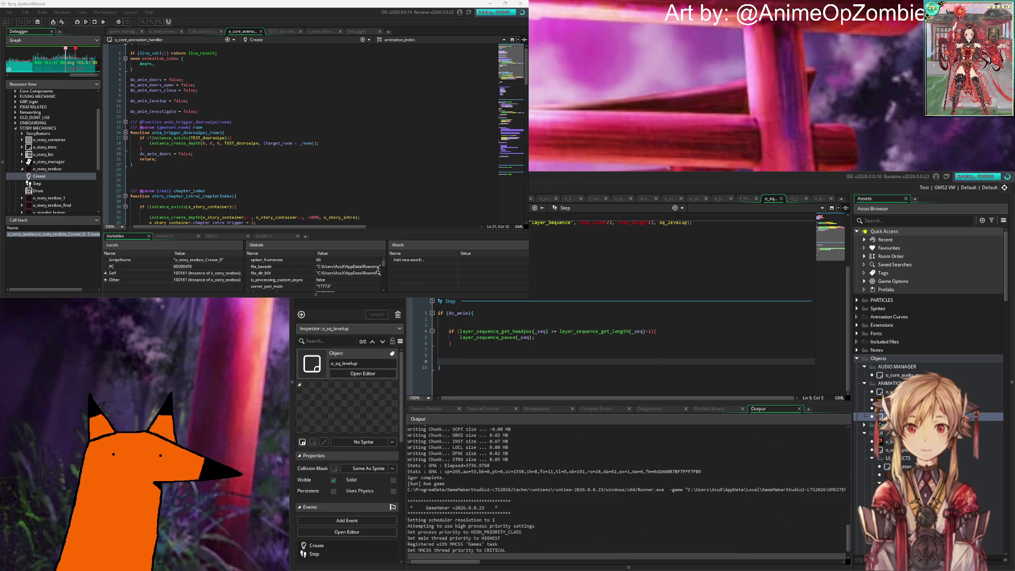
Step: Change the debug #macro on line 9 of game_manager's Create event from 0 to 1 and save
scroll(138, 54, "up", 20)
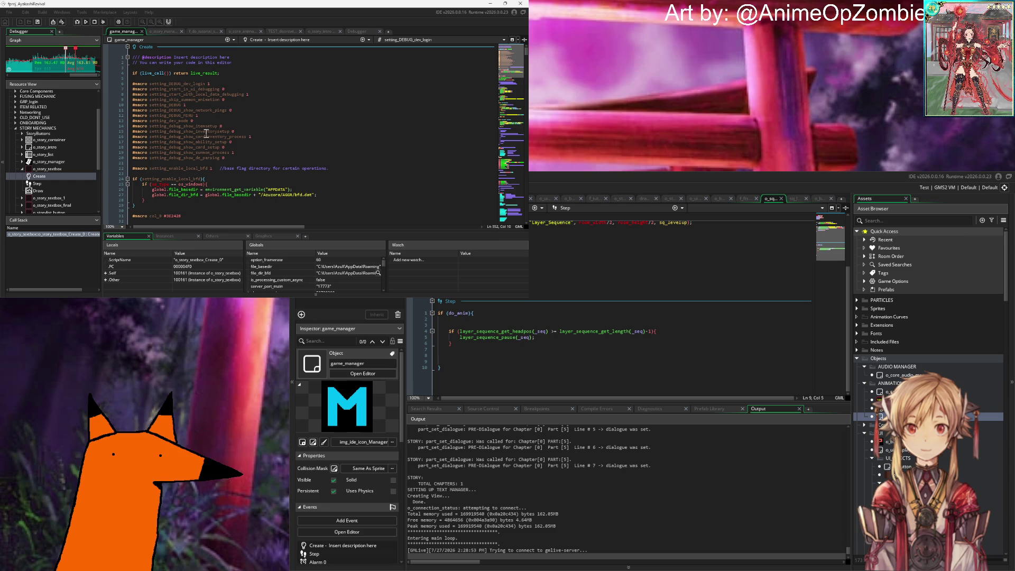
left_click(290, 153)
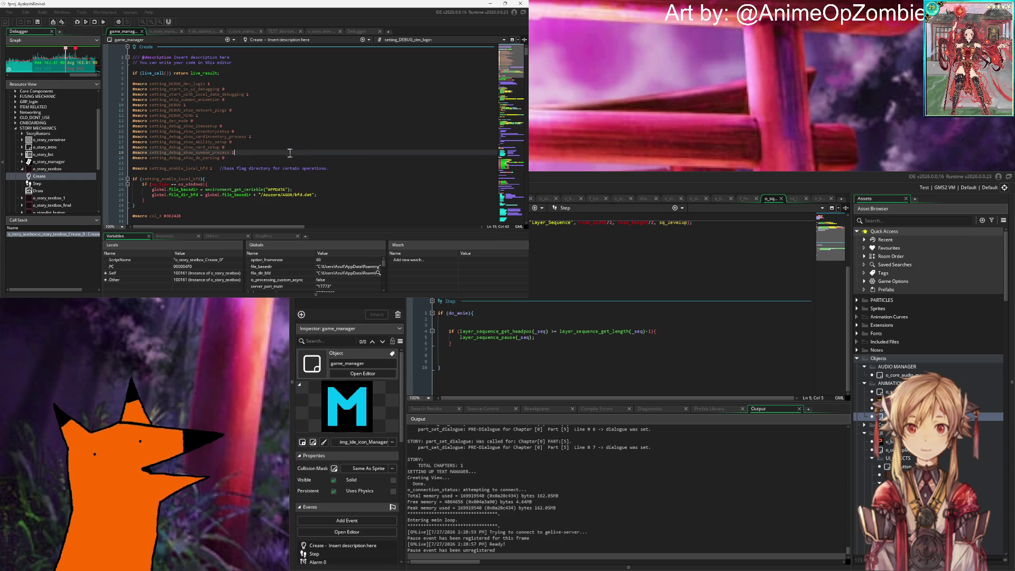
key("Up")
key("Up")
key("Up")
key("Up")
key("Up")
key("Up")
key("Down")
key("BackSpace")
type("1")
key("Down")
key("Down")
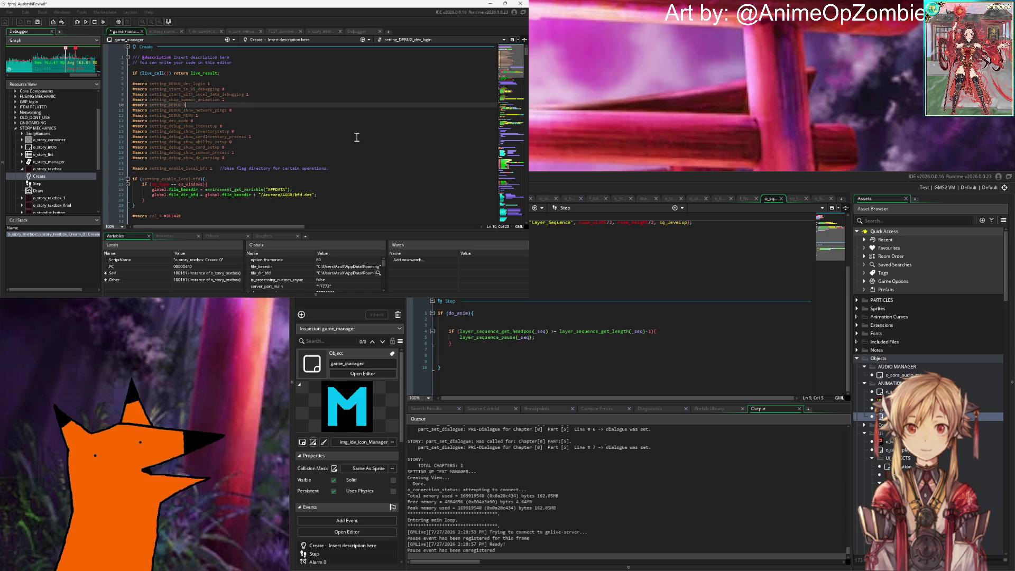
key("Down")
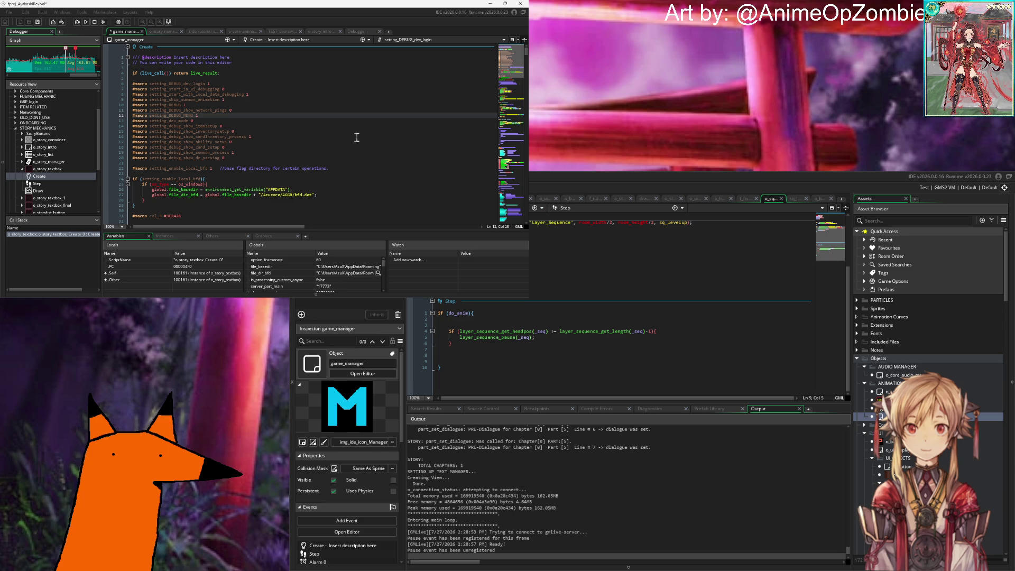
key("ctrl+s")
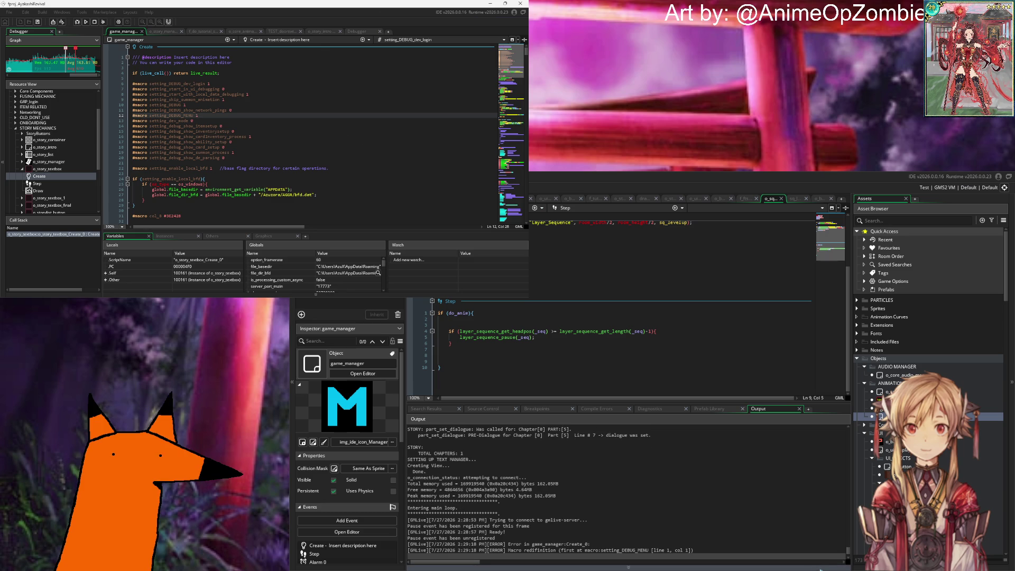
Step: Relaunch the game, start it and log in with the existing account, dismissing the save-data message
key("F5")
left_click(441, 139)
left_click(422, 221)
left_click(423, 188)
key("Return")
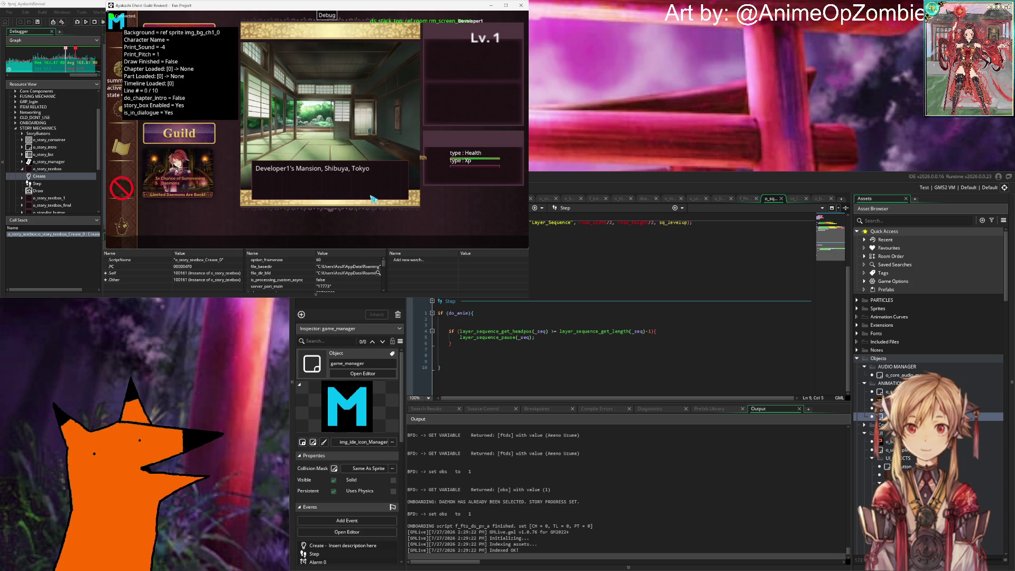
Step: Click through Mira's intro dialogue, perform the summon, dismiss the Barbetta card and finish the story dialogue
left_click(374, 197)
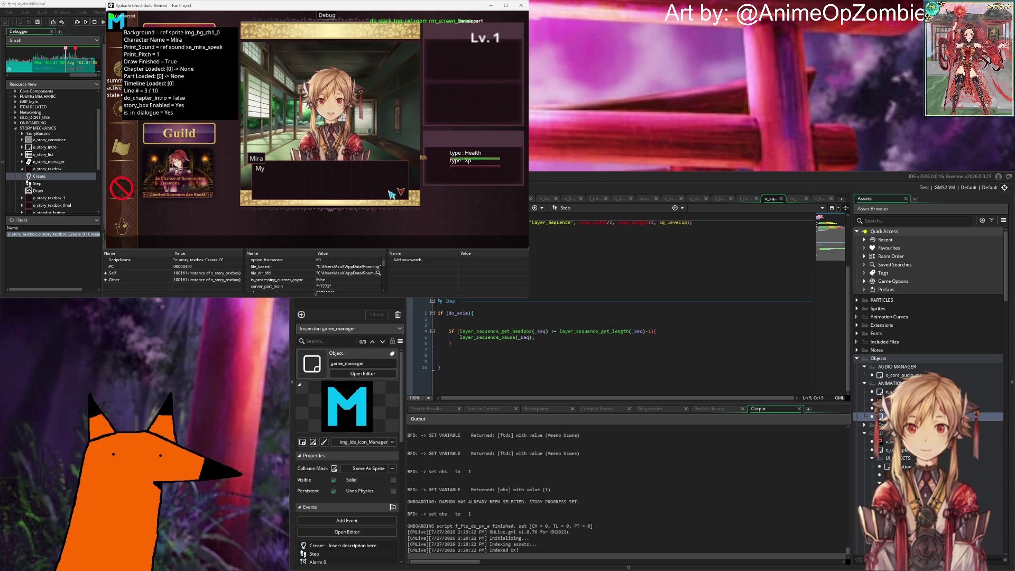
left_click(390, 194)
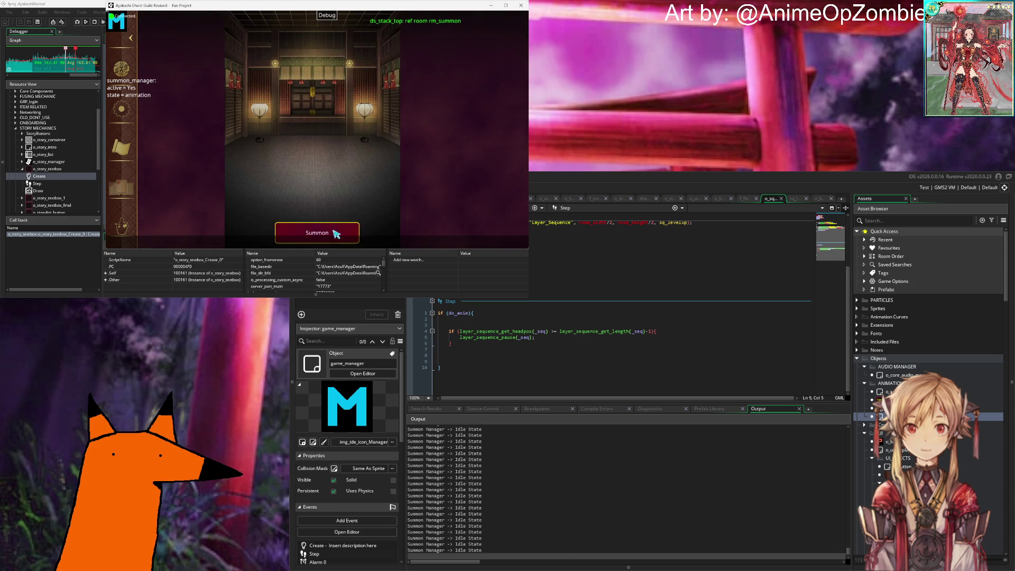
left_click(336, 229)
left_click(344, 176)
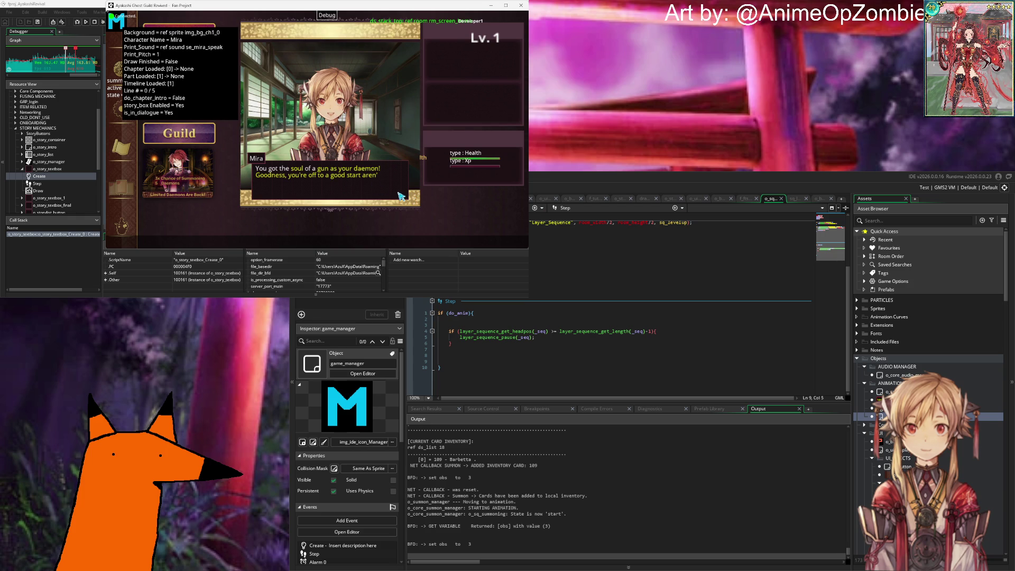
left_click(401, 195)
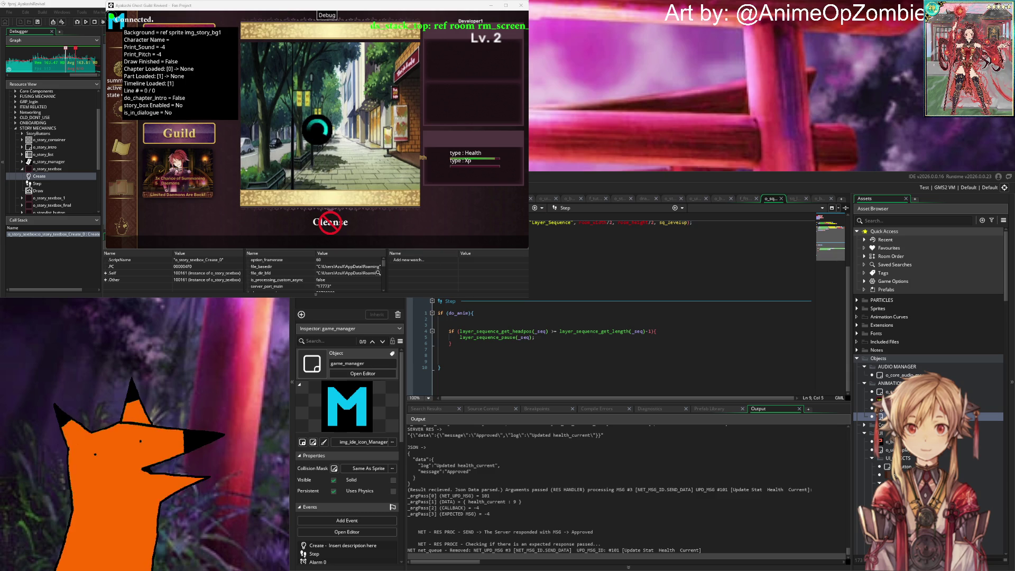
left_click(489, 345)
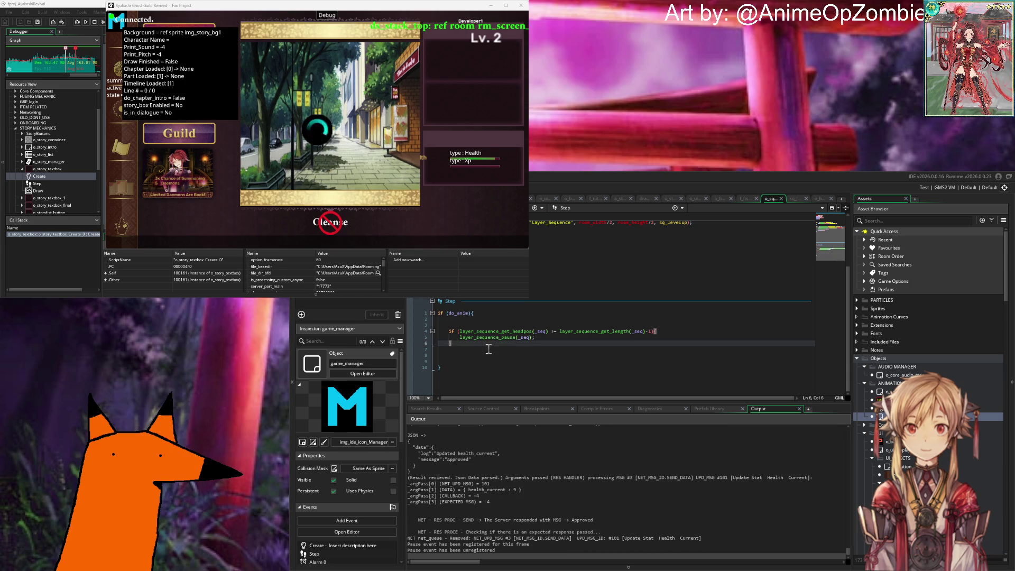
mouse_move(571, 336)
left_click_drag(552, 332, 651, 332)
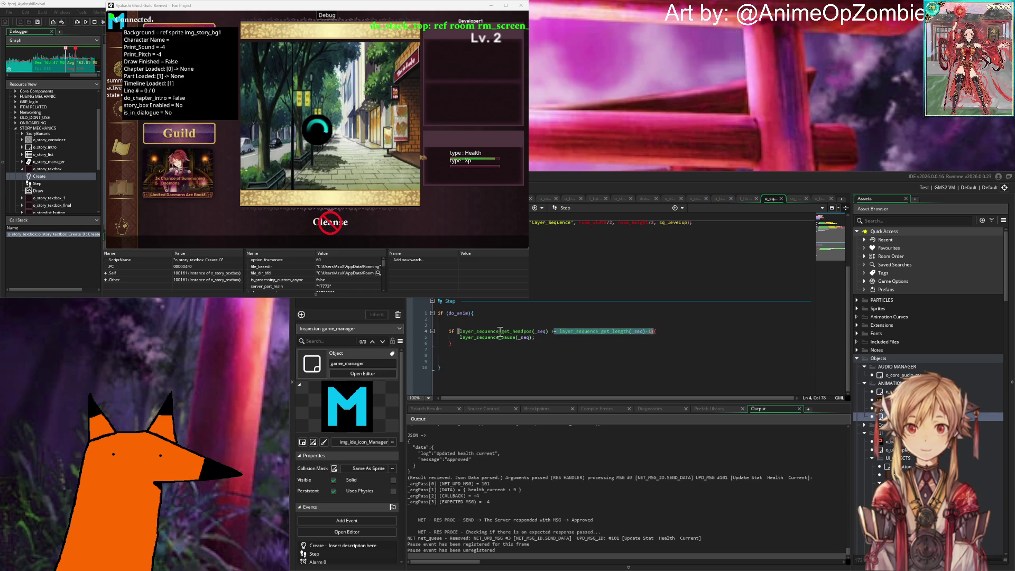
scroll(499, 331, "up", 4)
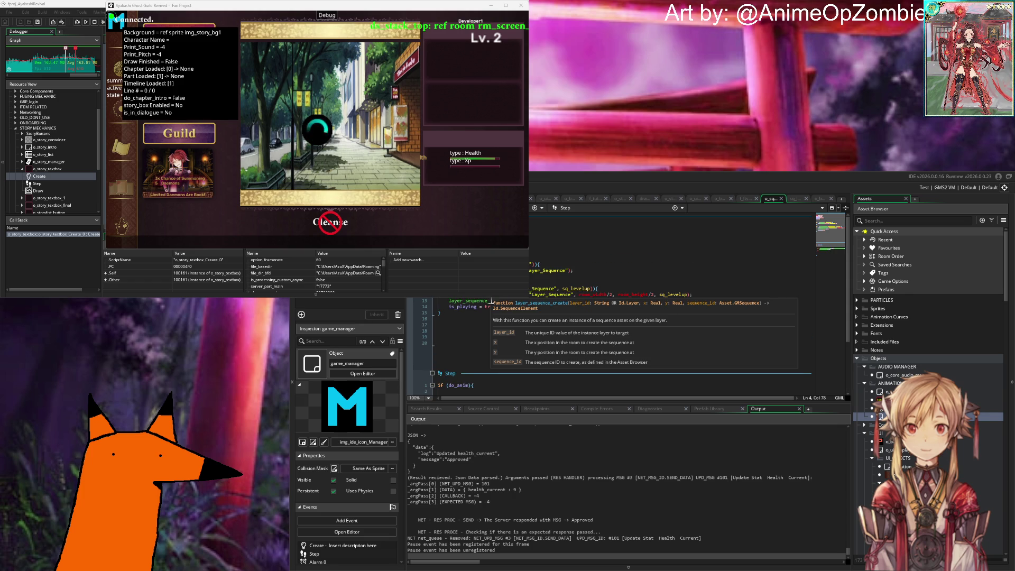
scroll(561, 304, "down", 4)
key("Down")
key("Down")
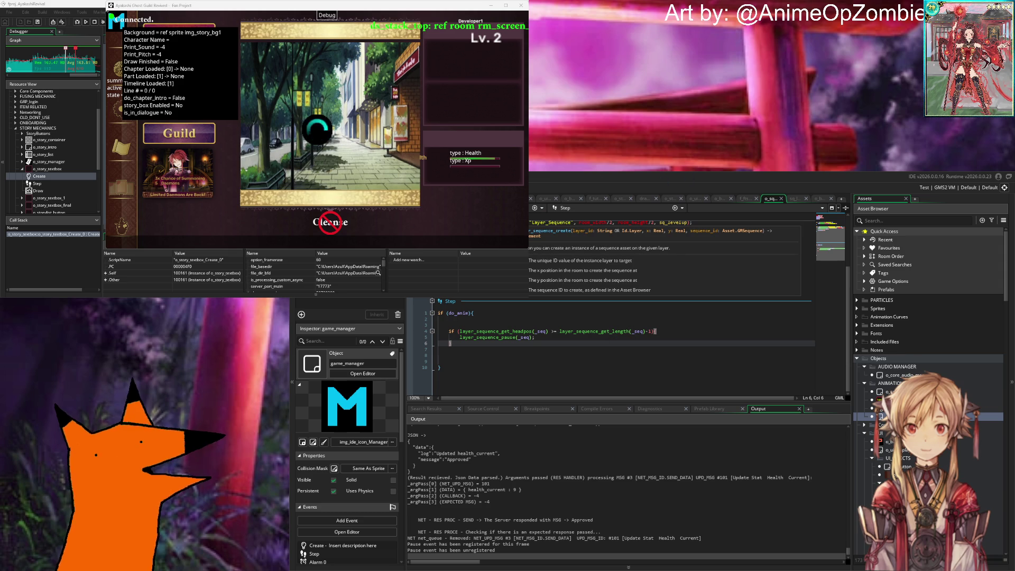
mouse_move(618, 334)
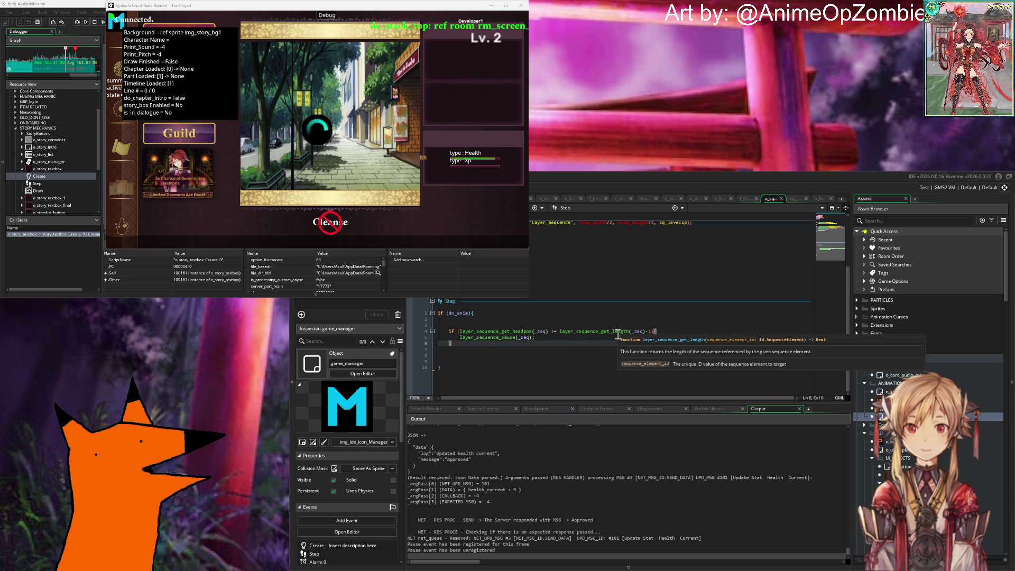
left_click(652, 332)
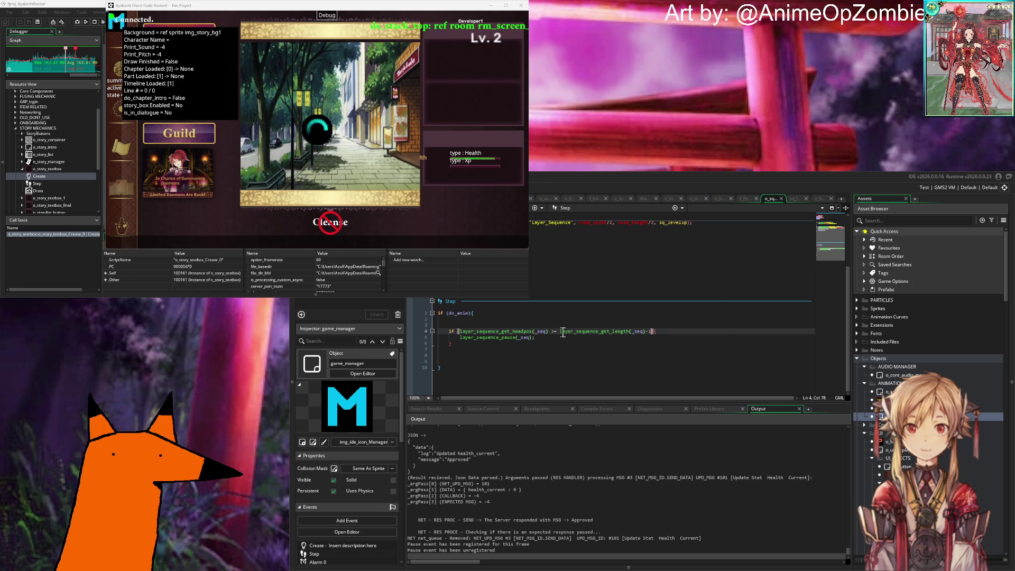
Step: Scrub the sq_levelup sequence timeline from frame 244 to 324 to find the stop point
left_click_drag(560, 332, 652, 332)
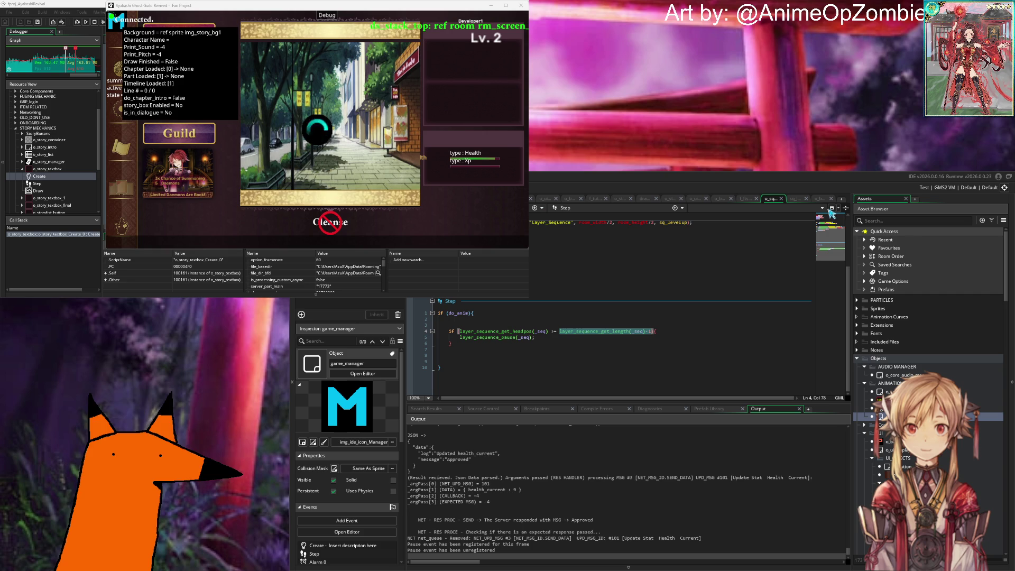
left_click(795, 199)
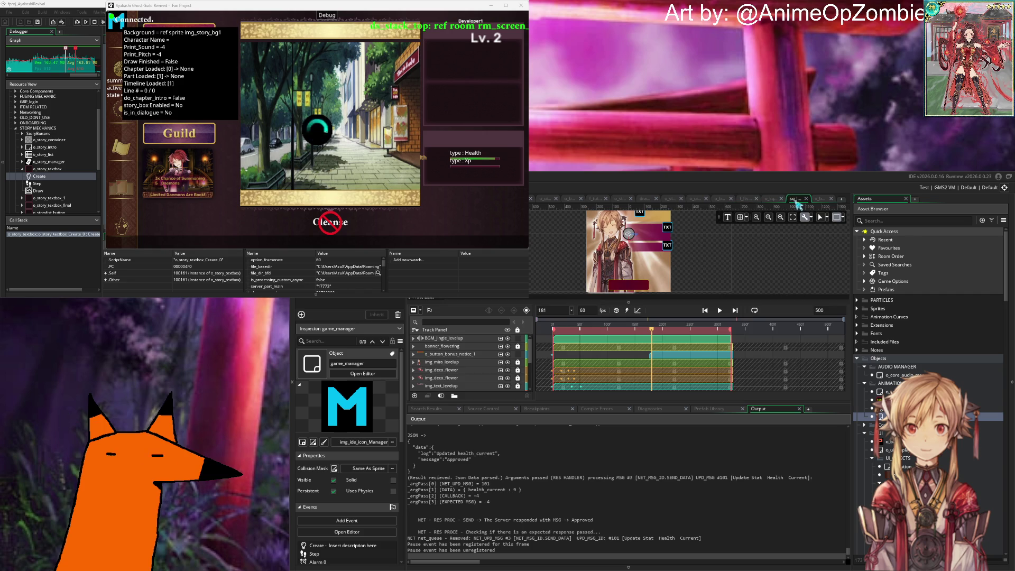
left_click(687, 328)
left_click_drag(692, 330, 738, 330)
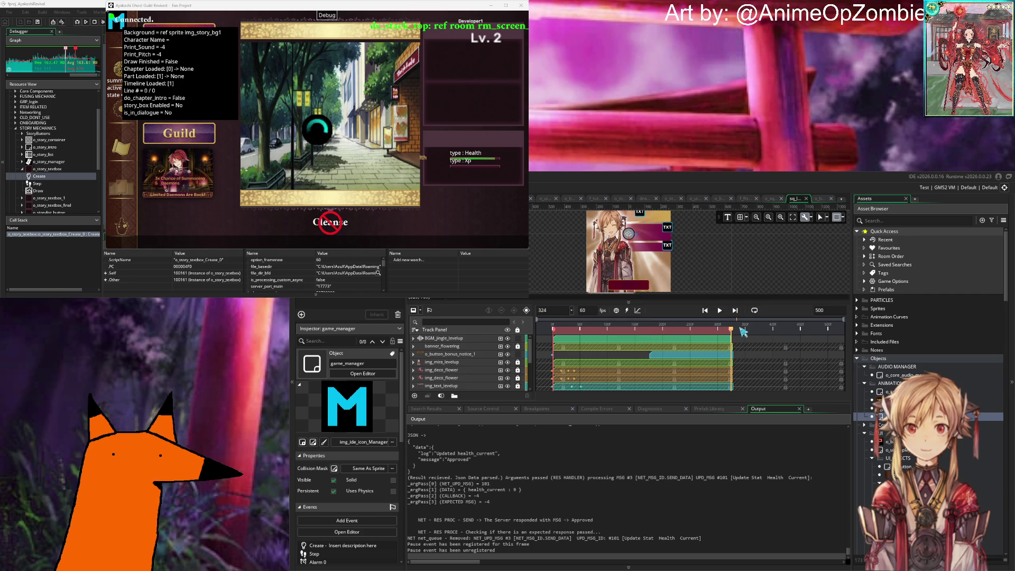
left_click(774, 199)
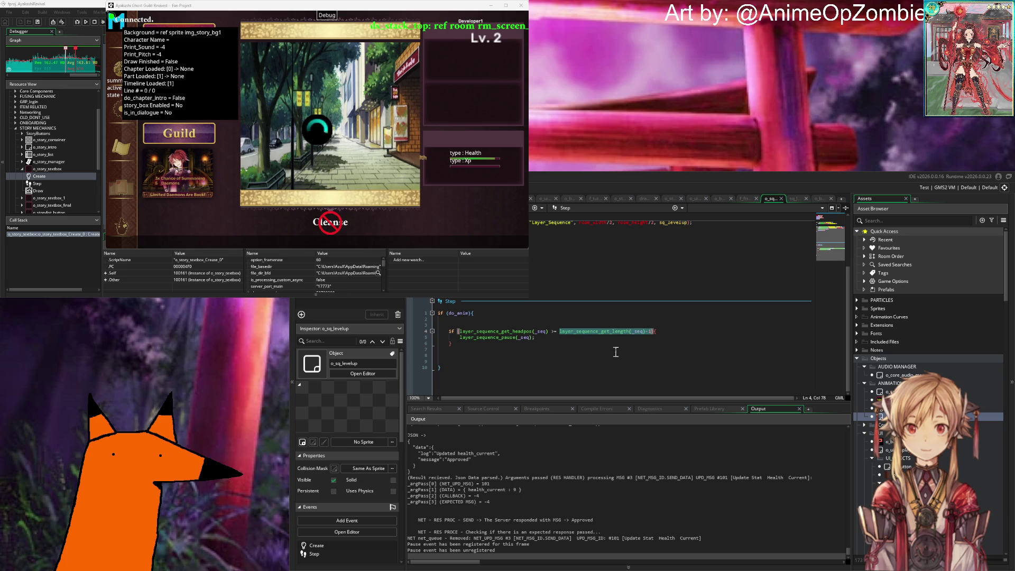
Step: Replace the sequence-length expression on line 4 of o_sq_levelup's Step code with 323 and rebuild the game
type("1")
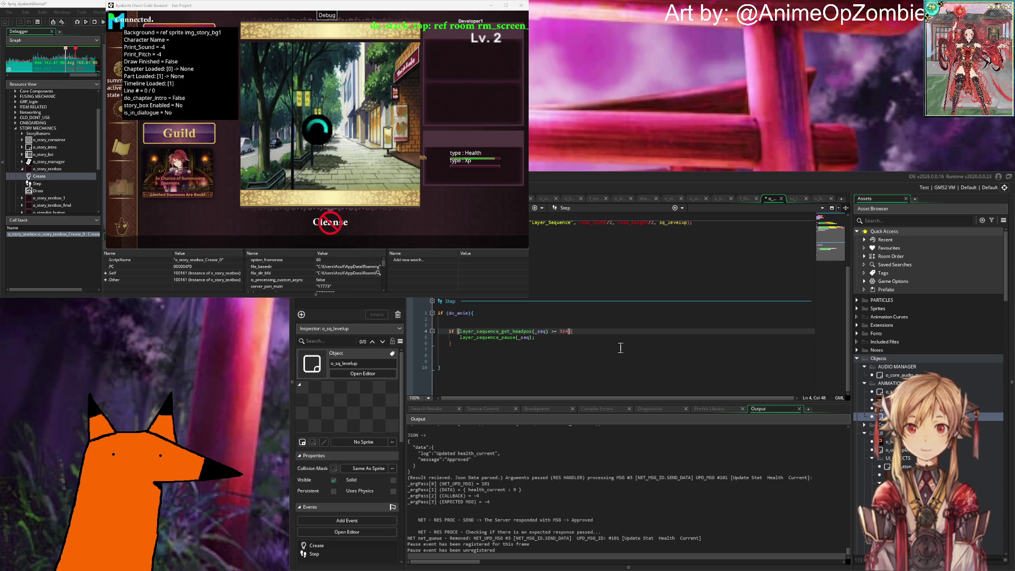
key("Left")
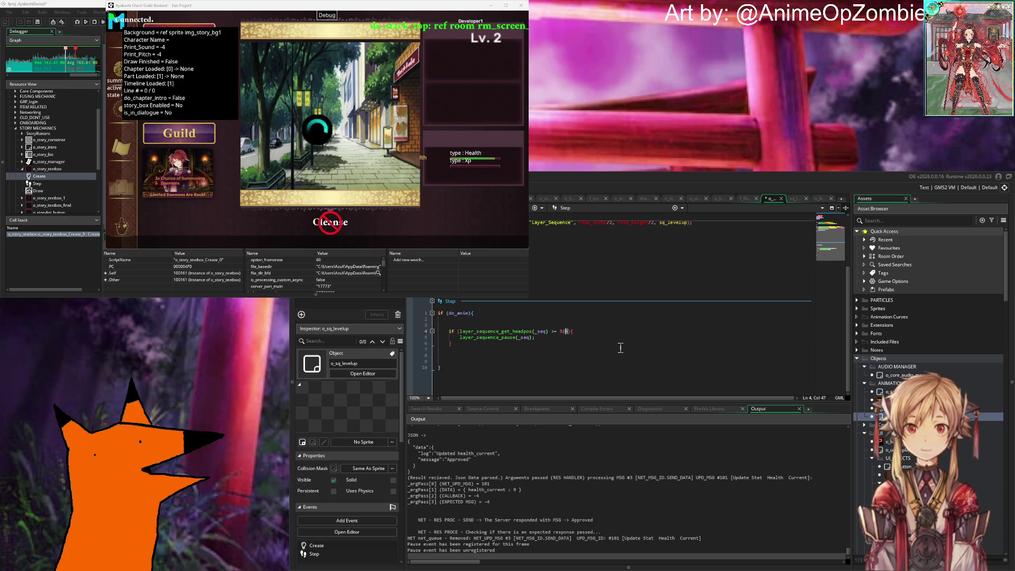
type("2")
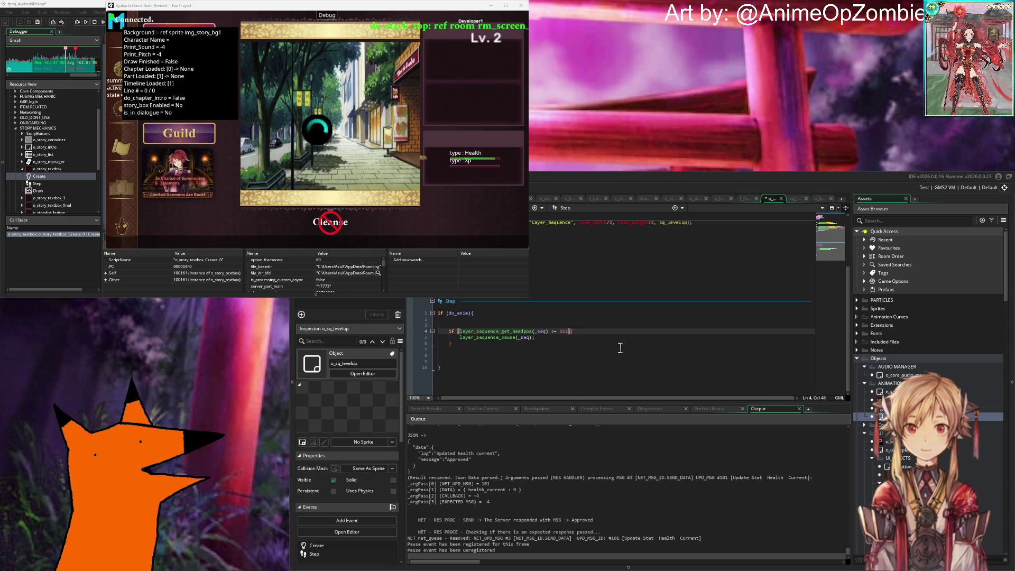
key("Down")
key("Down")
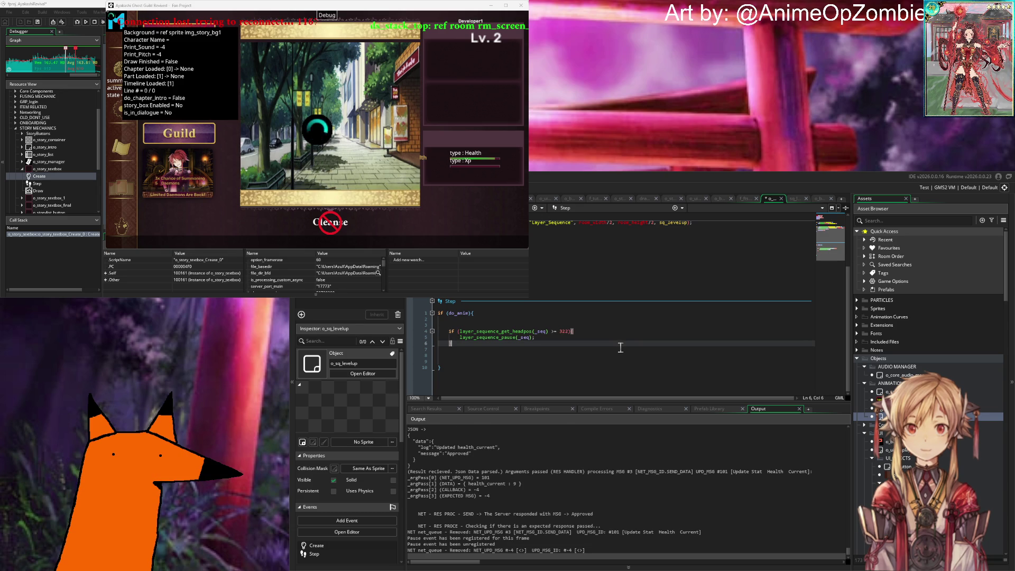
key("ctrl+Home")
key("Down")
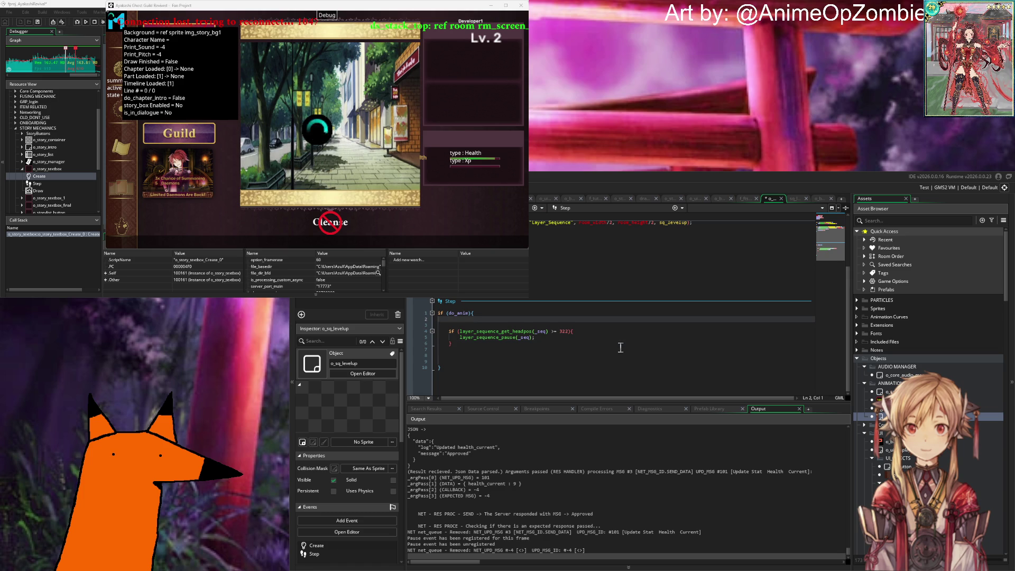
key("ctrl+z")
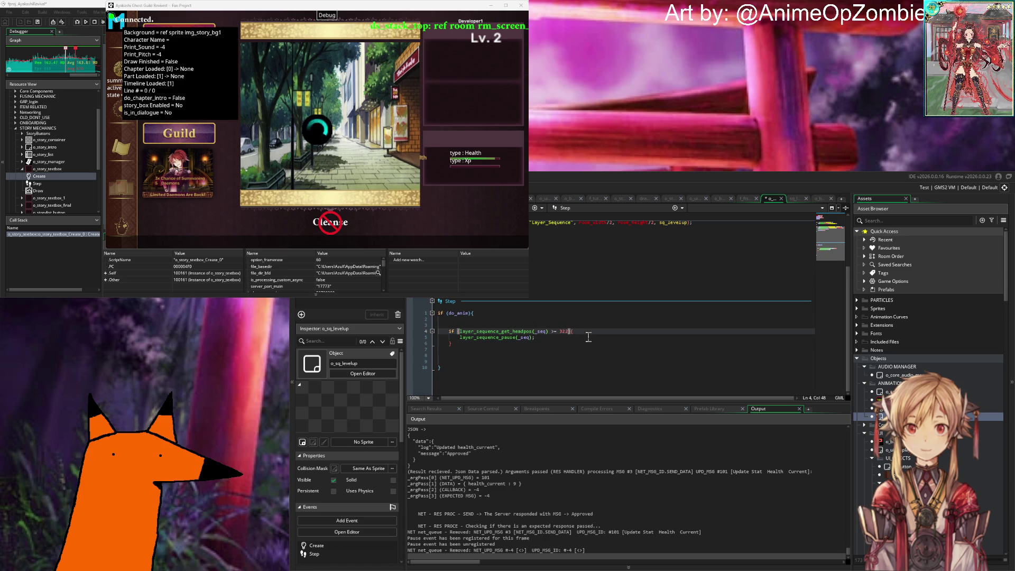
key("BackSpace")
type("3")
key("F5")
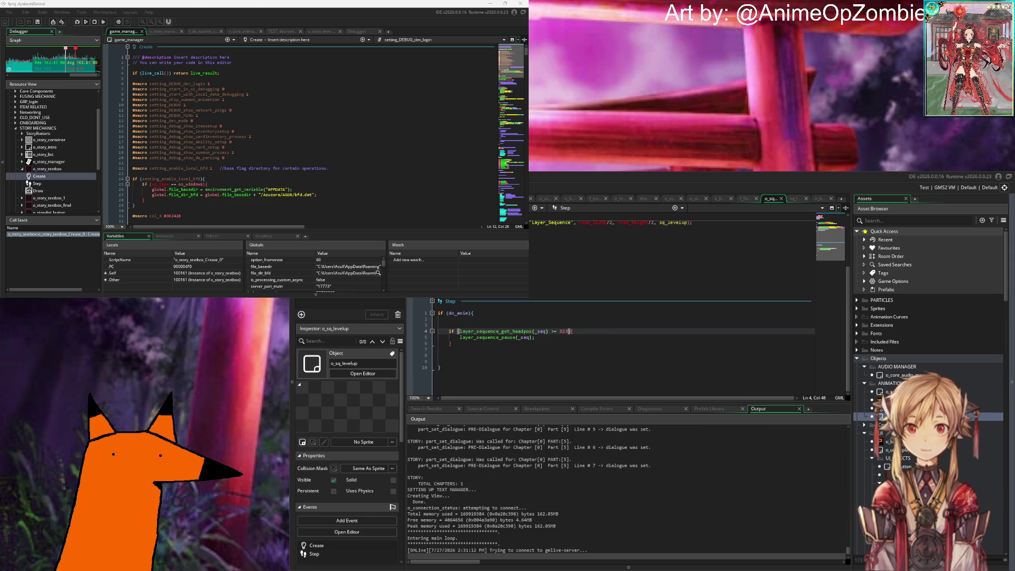
Step: Log in with the saved test account and play through the opening dialogue and Barbetta summon
left_click(437, 226)
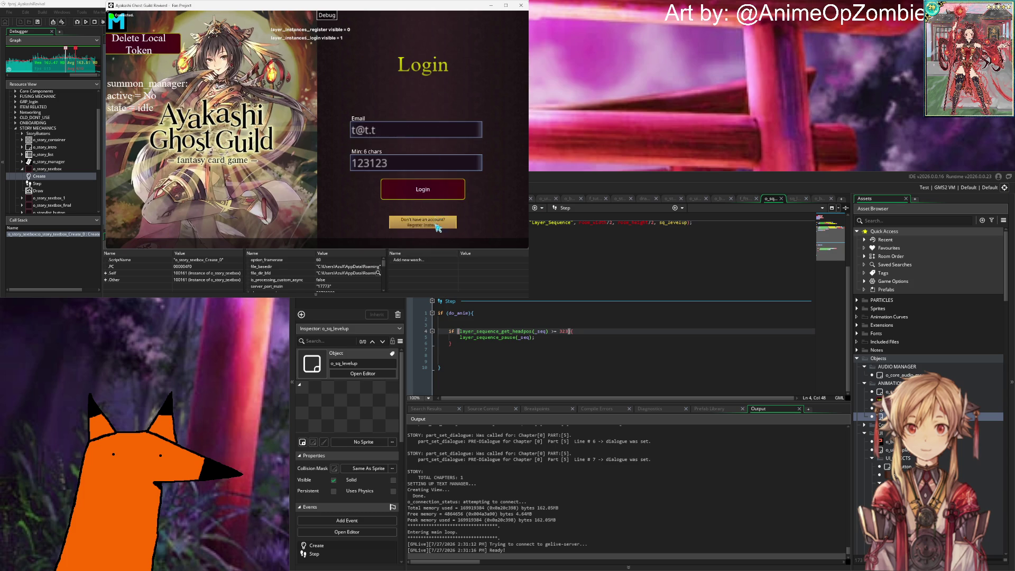
left_click(277, 174)
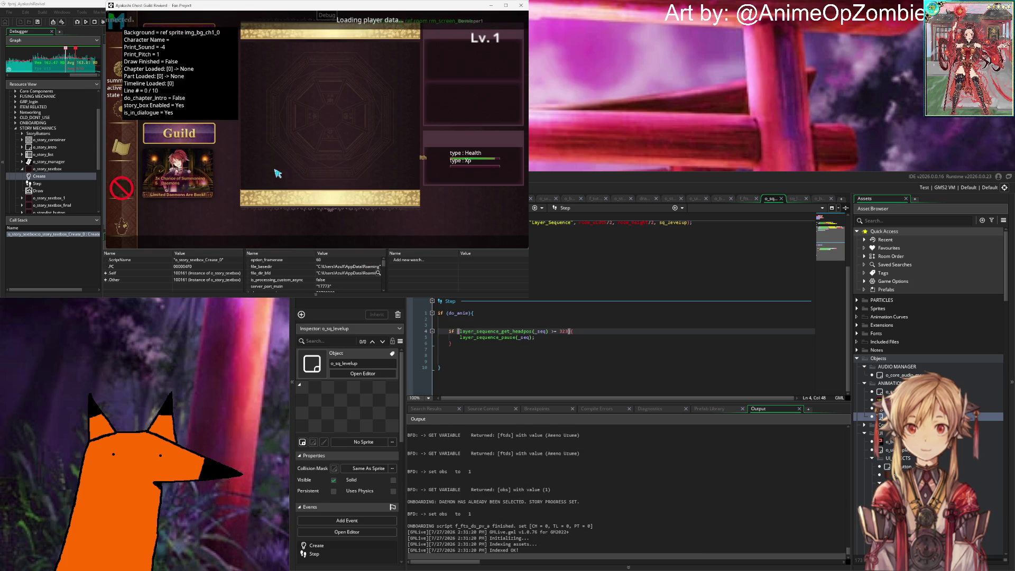
mouse_move(268, 301)
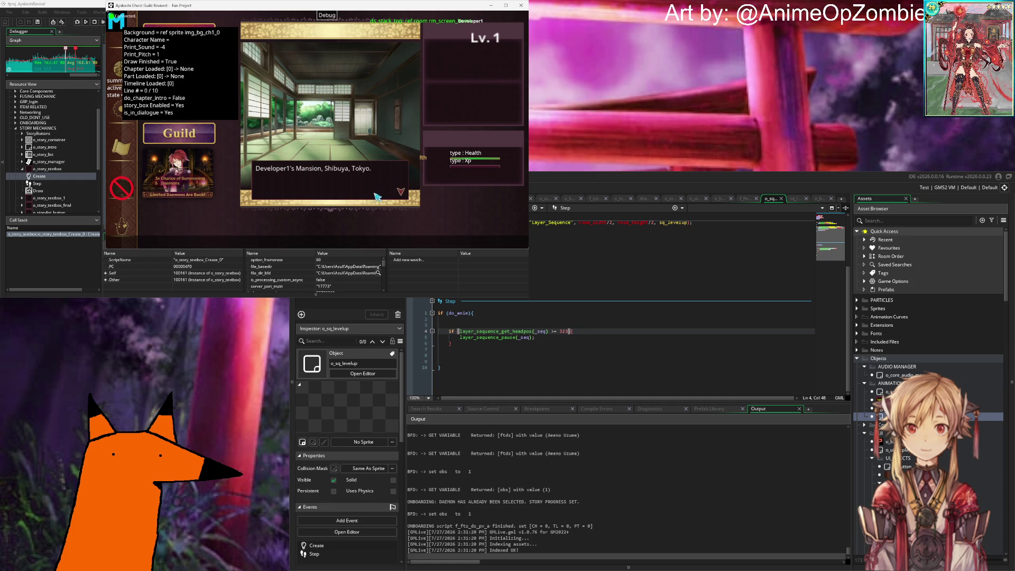
left_click(377, 195)
left_click(320, 233)
left_click(354, 153)
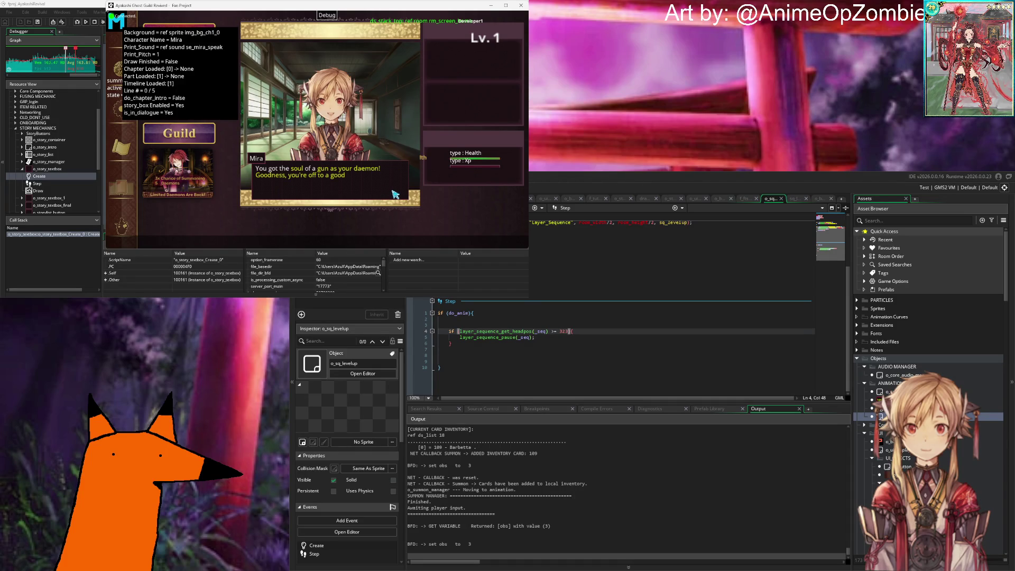
Step: Finish Mira's dialogue, Cleanse to reach the Lv. 2 Level Up! panel, and choose Next
left_click(395, 194)
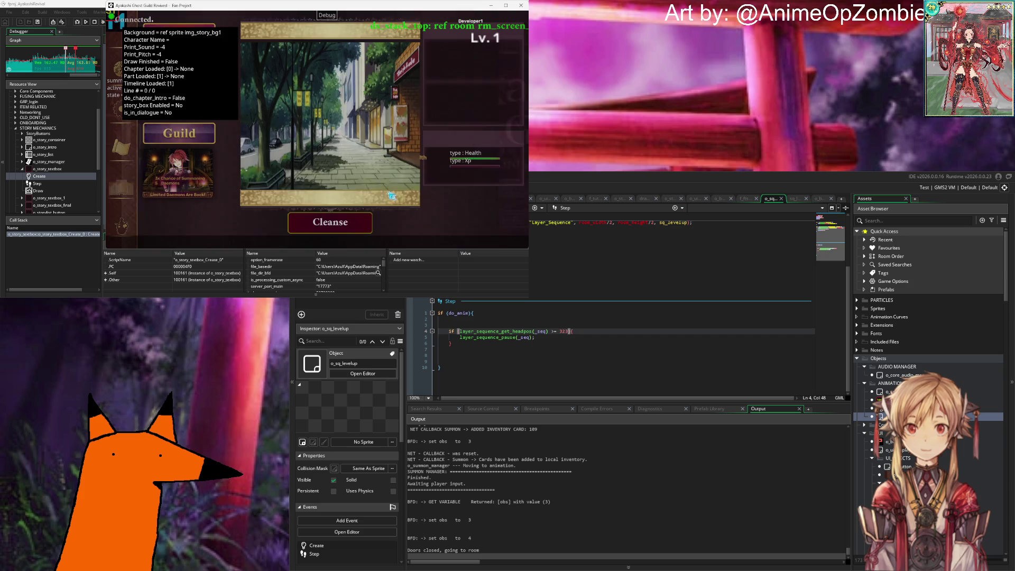
left_click(340, 228)
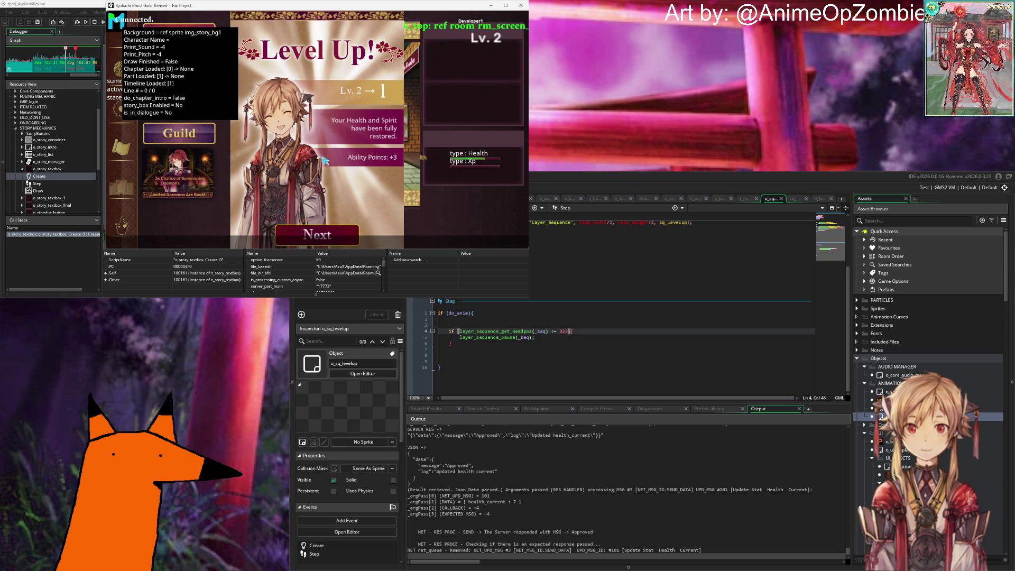
left_click(338, 239)
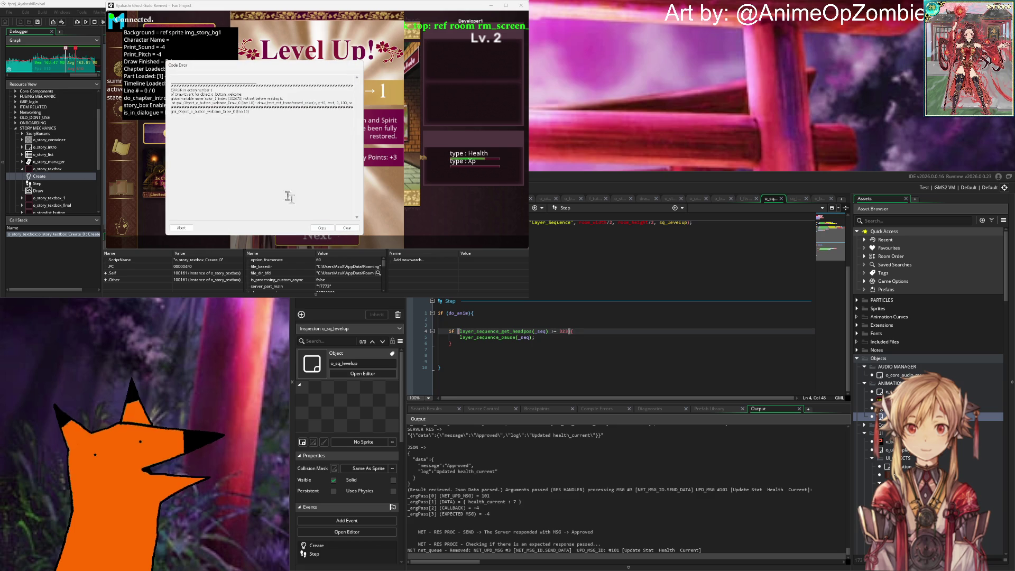